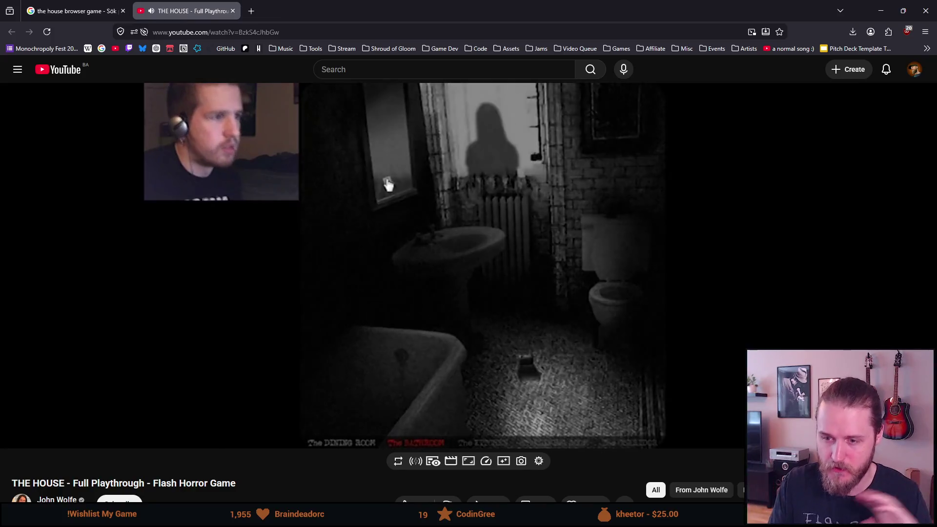
Close the YouTube playthrough tab and then the browser window
mouse_move(155, 198)
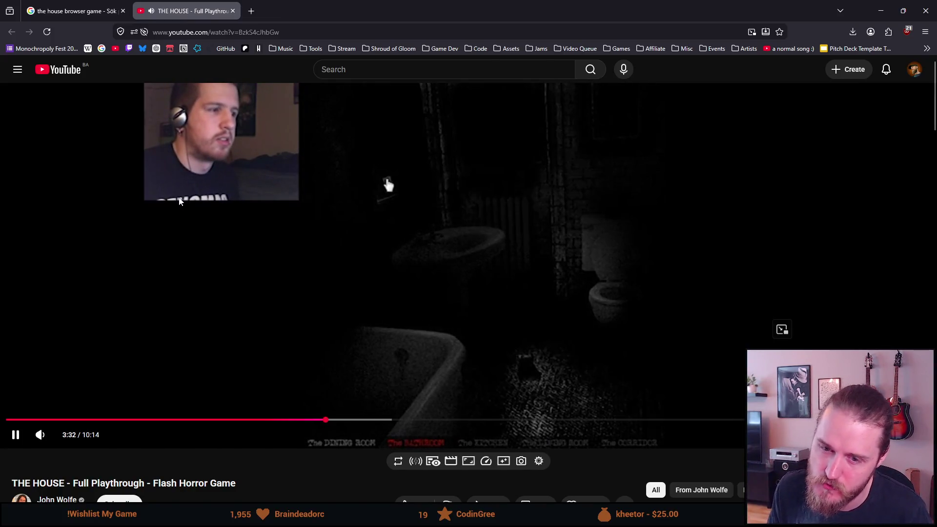
left_click(233, 11)
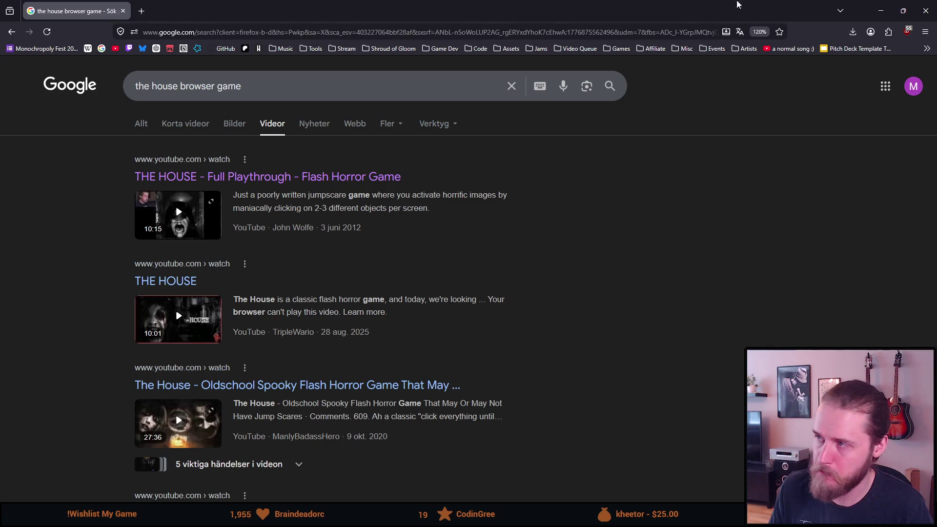
left_click(925, 11)
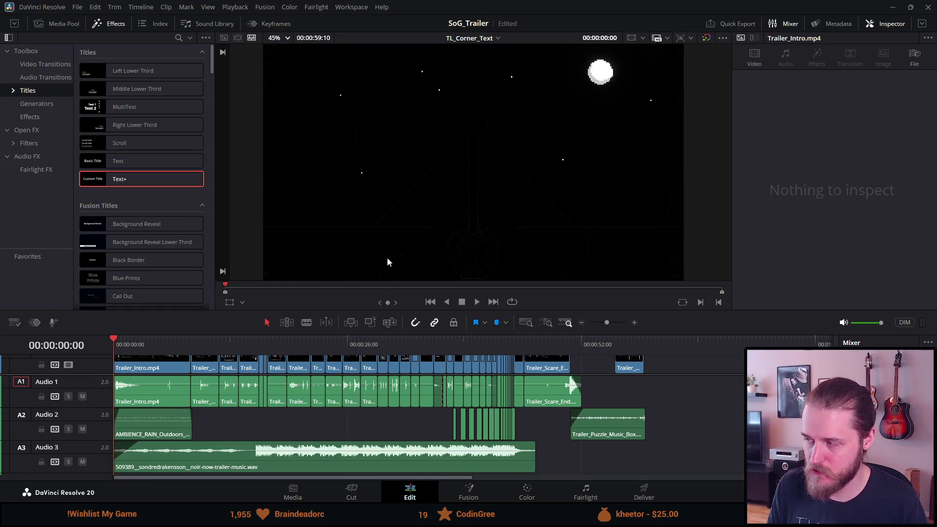
Switch the SoG_Trailer timeline to full-screen playback with Ctrl+F
key("ctrl+f")
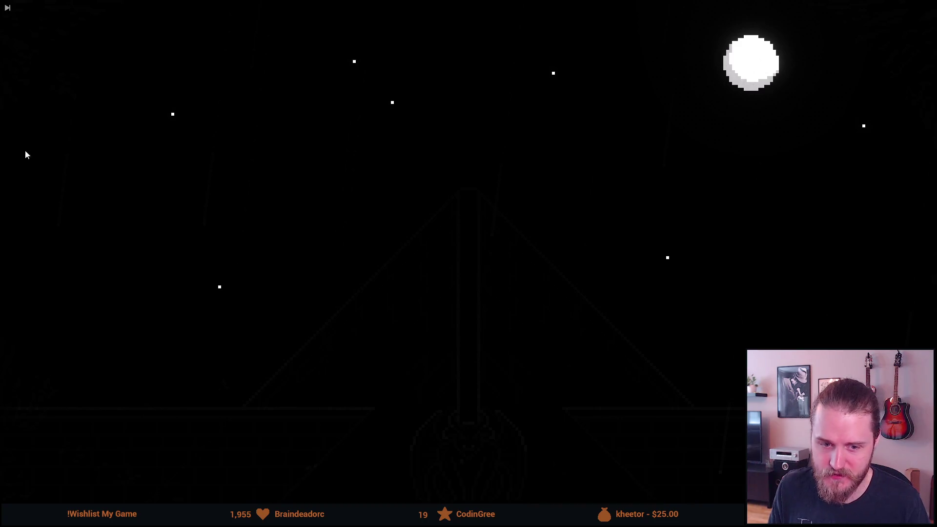
Play the SoG_Trailer full screen, then jump to the hallway scene with the held photograph
key("space")
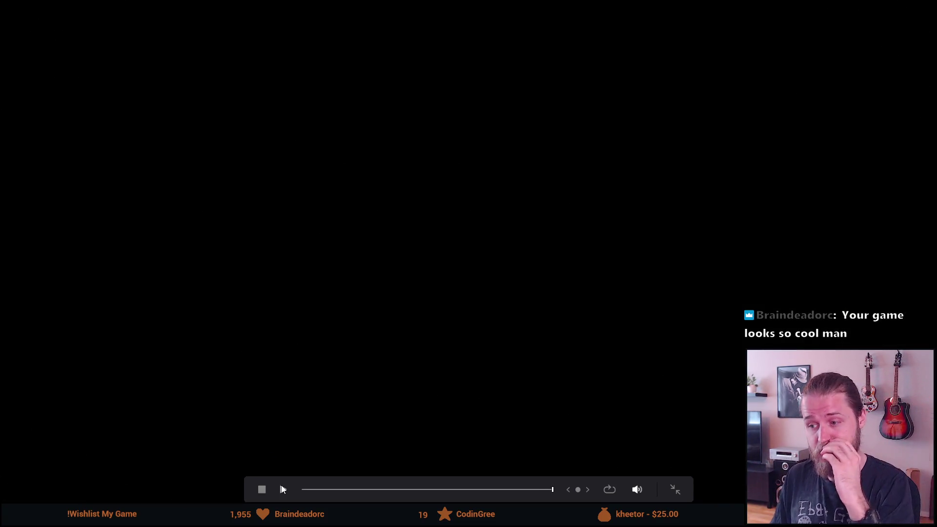
left_click(457, 490)
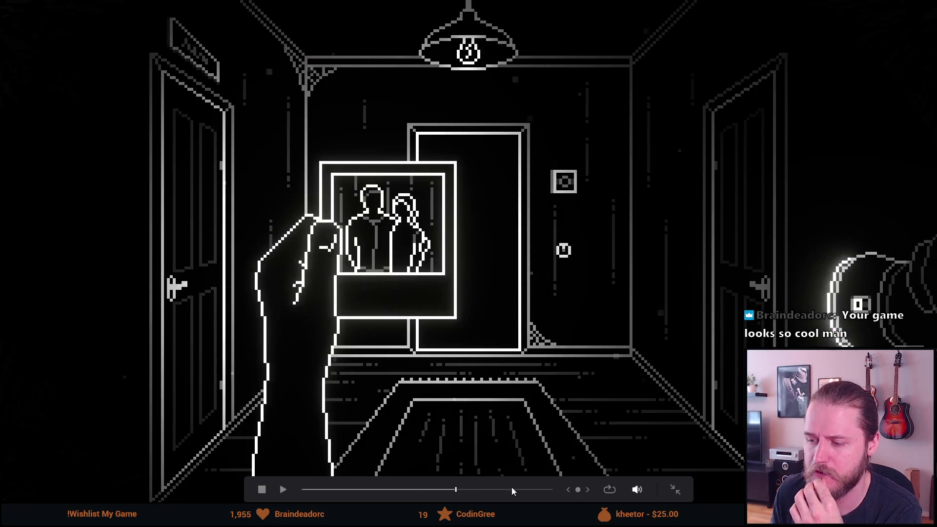
Scrub through the YOU, BEWARE, chains and hallway scenes, replay from the hallway, then stop at the start
left_click(473, 490)
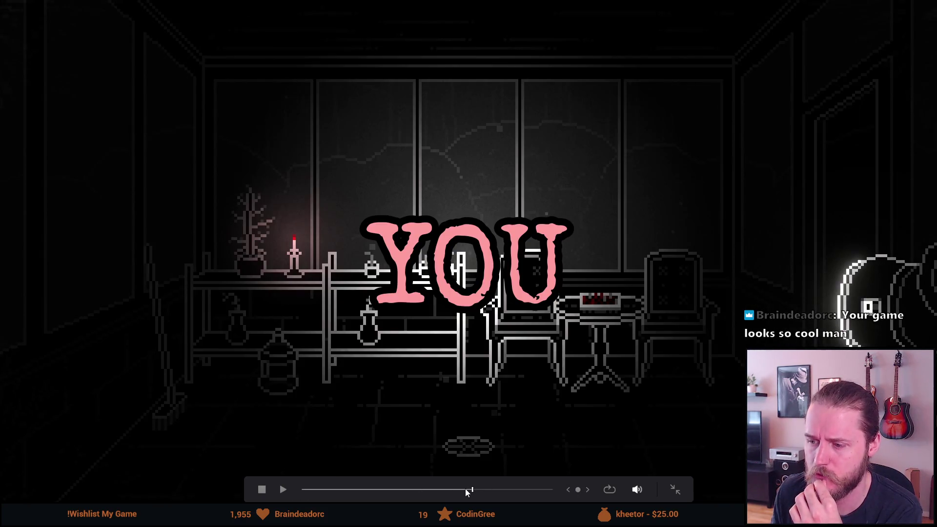
left_click(463, 490)
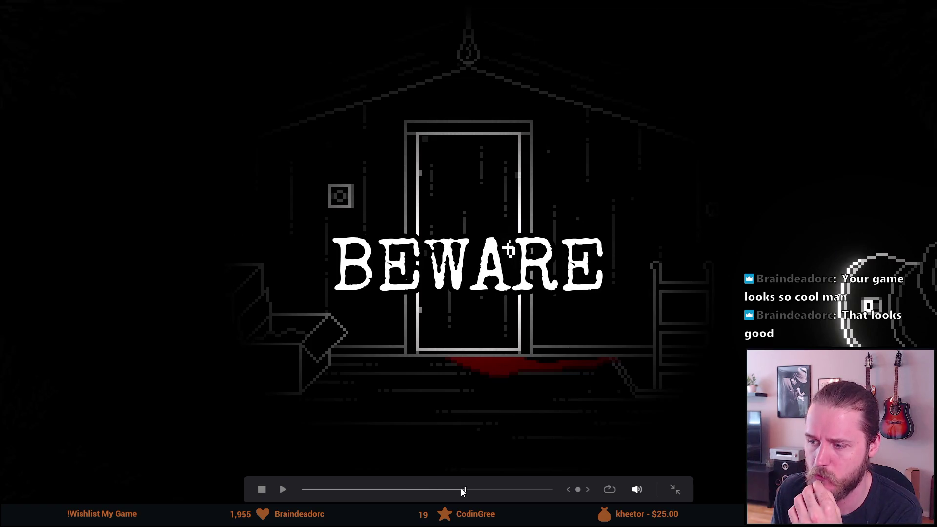
left_click(460, 490)
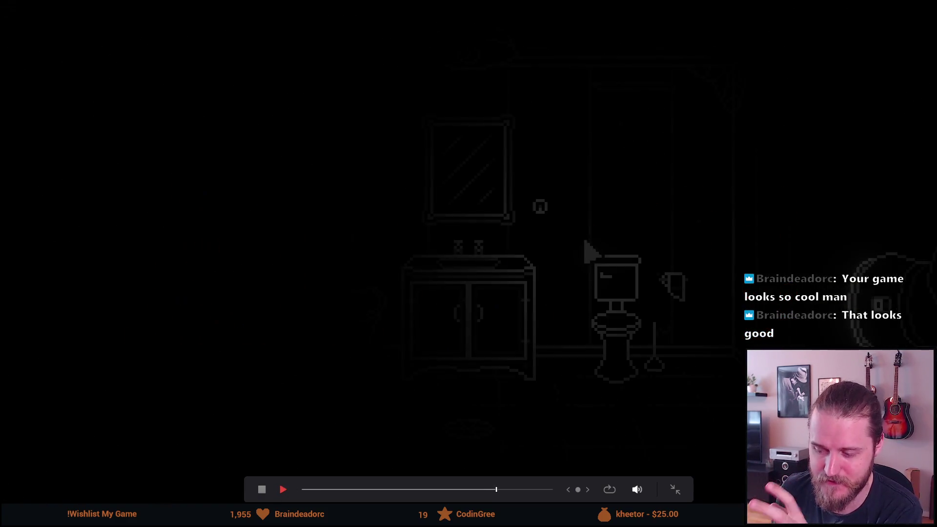
left_click(457, 489)
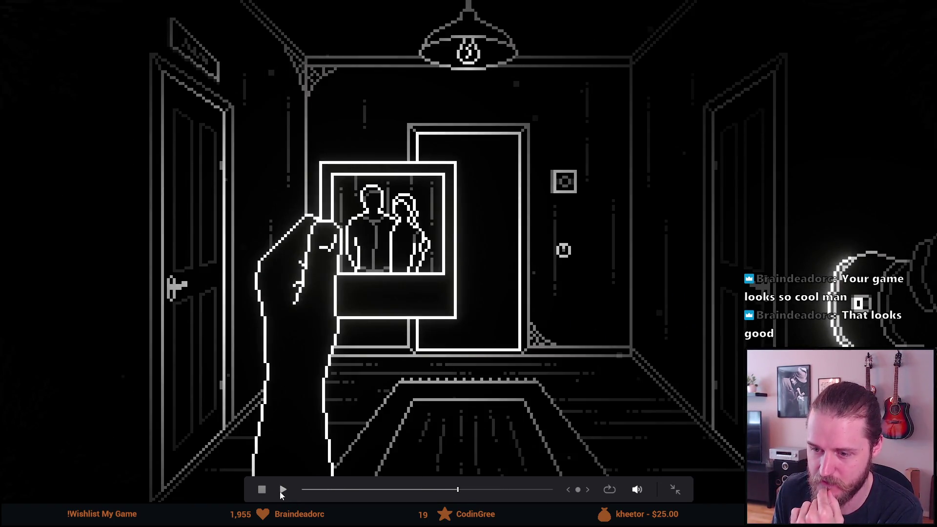
left_click(283, 490)
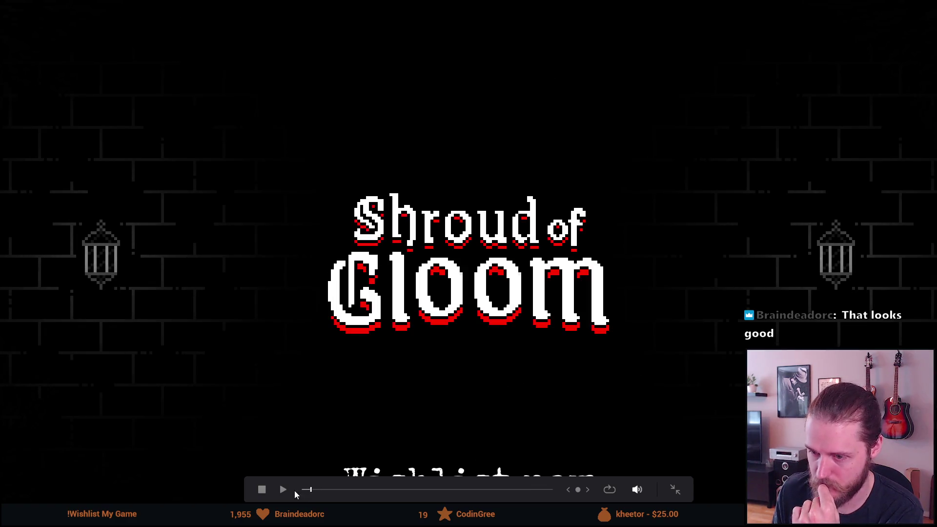
left_click(260, 489)
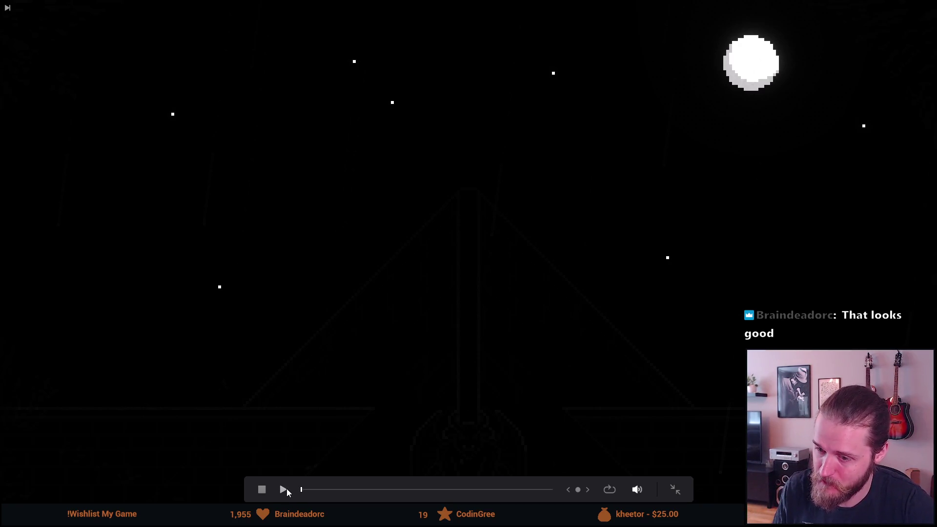
Play the trailer from the start to the Wishlist now end card, then exit full screen
left_click(284, 489)
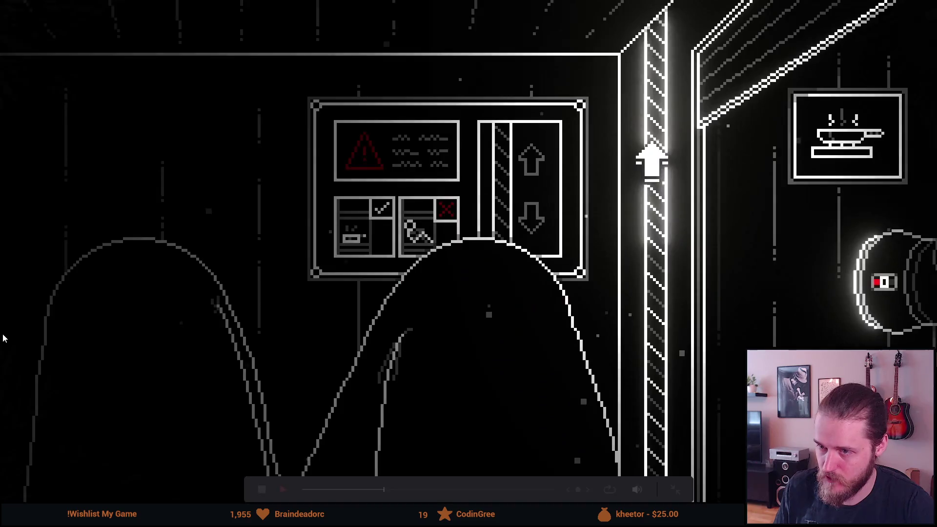
left_click(177, 320)
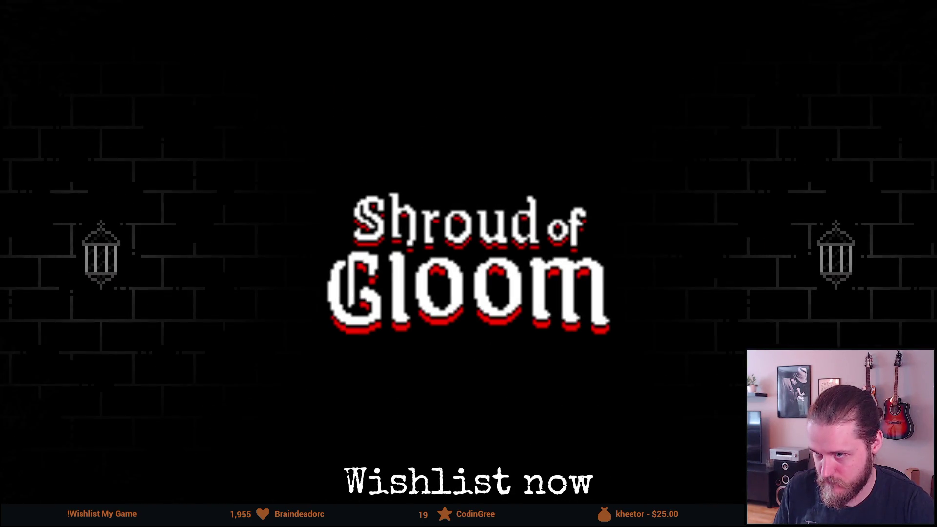
mouse_move(75, 236)
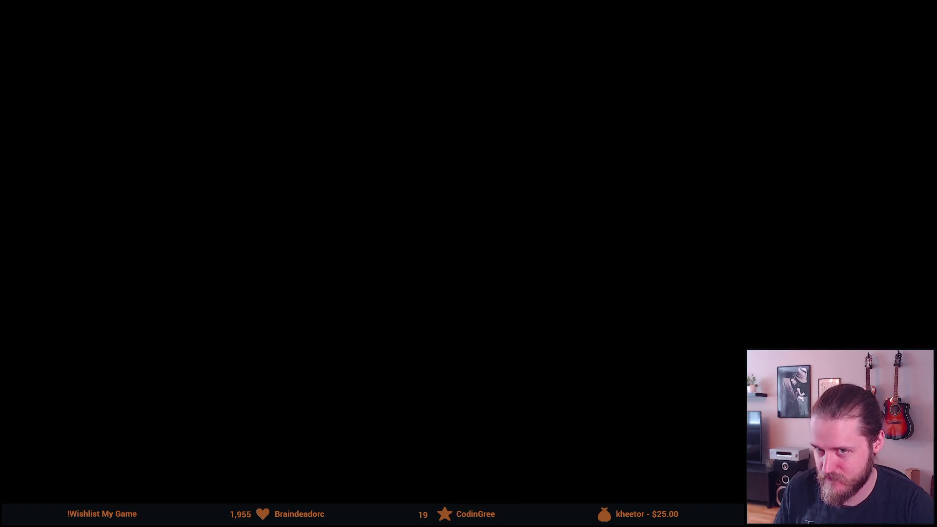
mouse_move(136, 254)
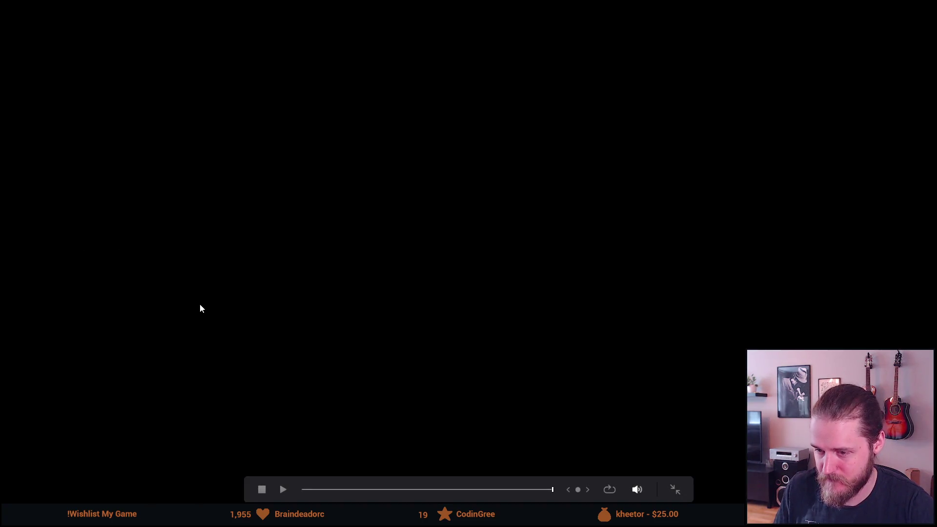
key("Escape")
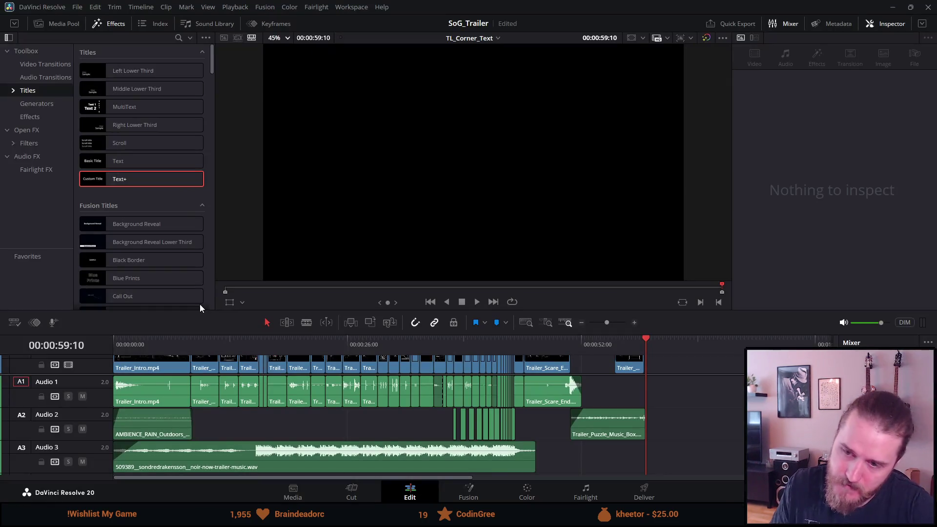
Move the playhead to the opening and play until the 'Venture into the dark' title shot
left_click(347, 345)
left_click(301, 345)
mouse_move(300, 345)
left_mouse_down()
mouse_move(143, 330)
mouse_move(154, 330)
left_mouse_up()
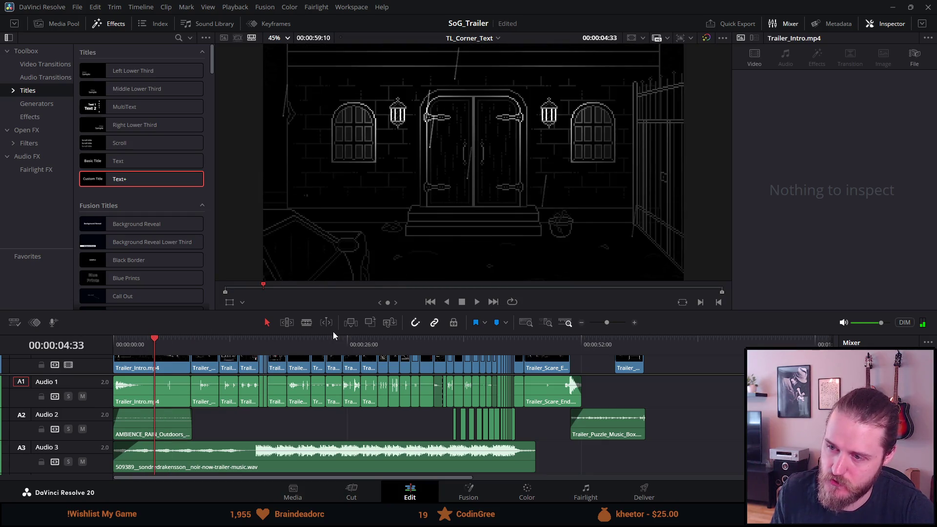
left_click(477, 303)
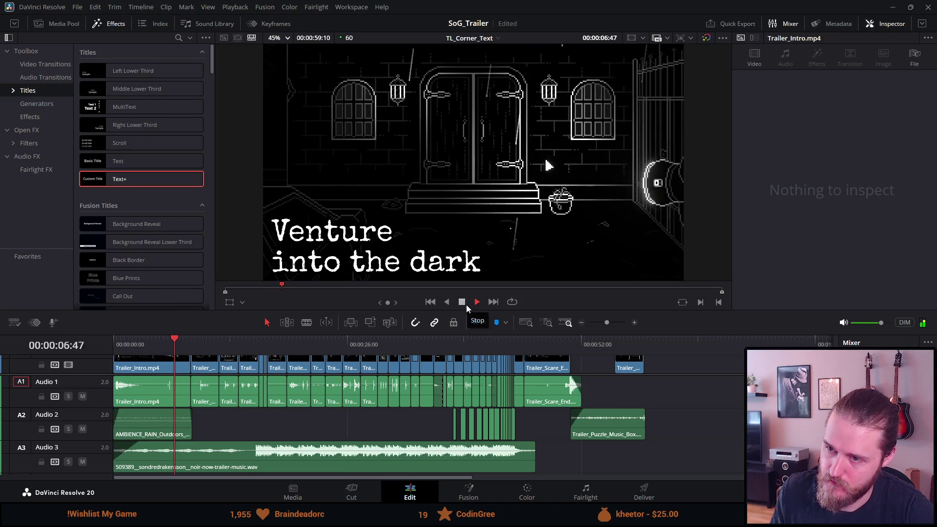
left_click(466, 305)
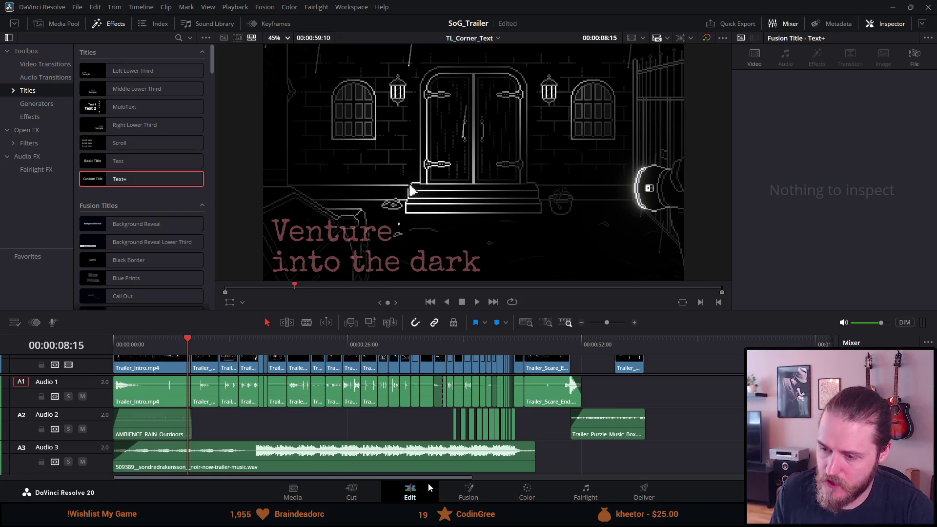
key("alt+Tab")
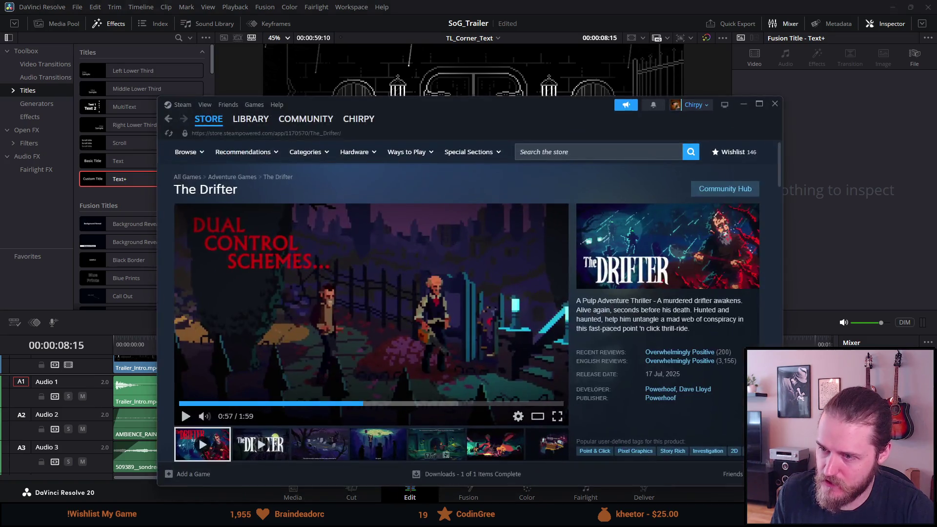
Rewind The Drifter's store-page trailer, watch it full screen, then return to DaVinci Resolve
left_click(267, 404)
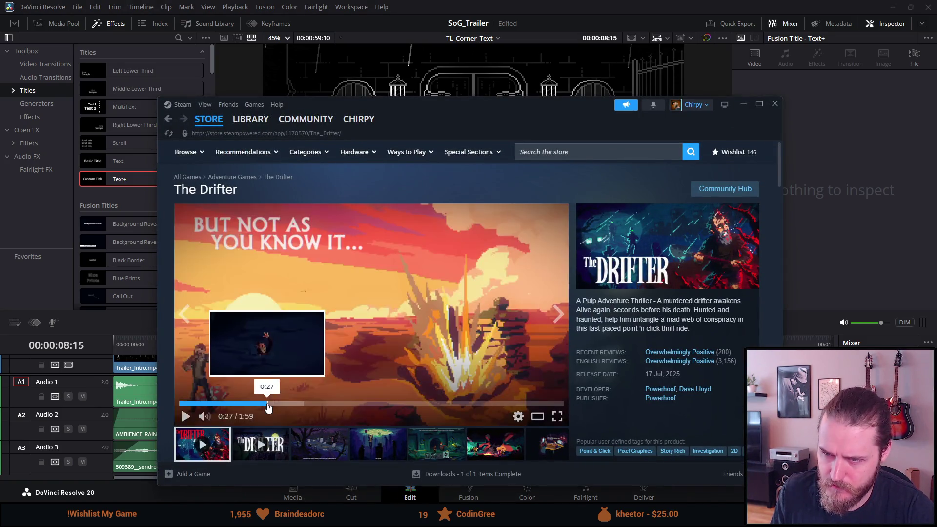
left_click(227, 404)
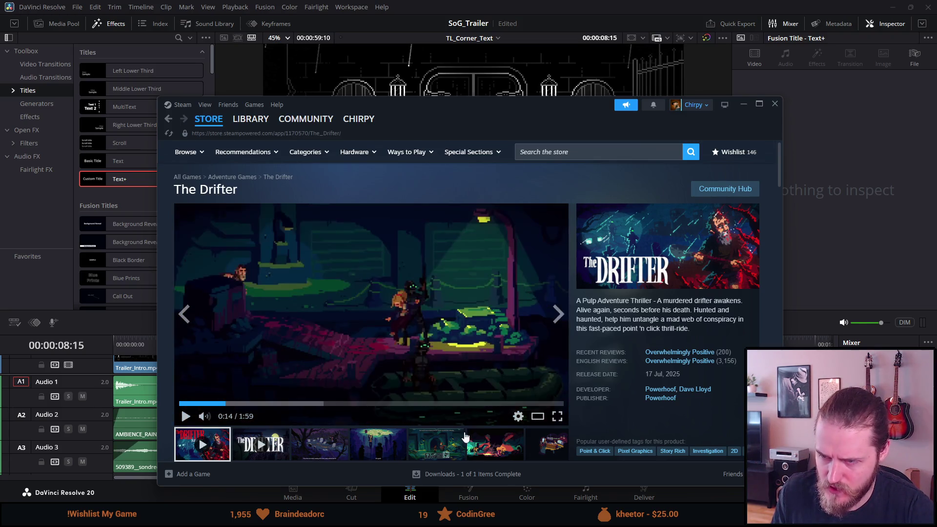
left_click(557, 417)
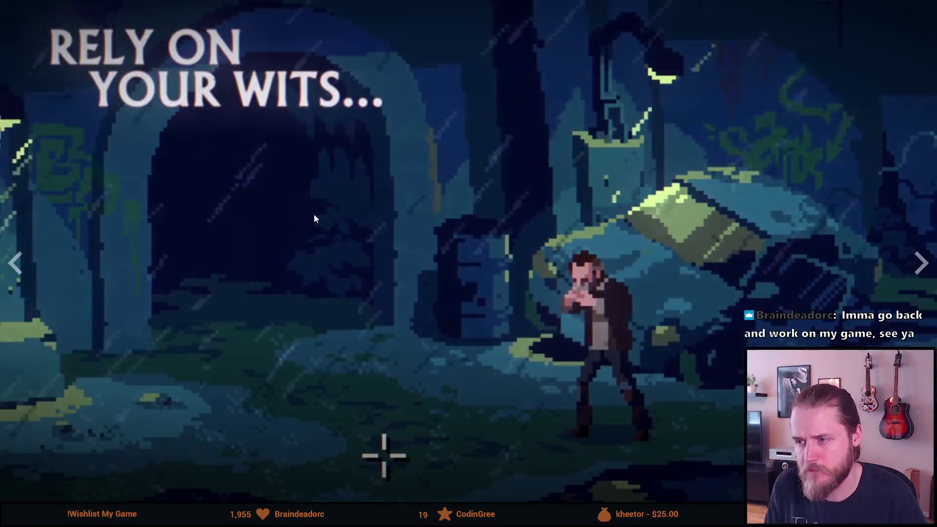
key("Escape")
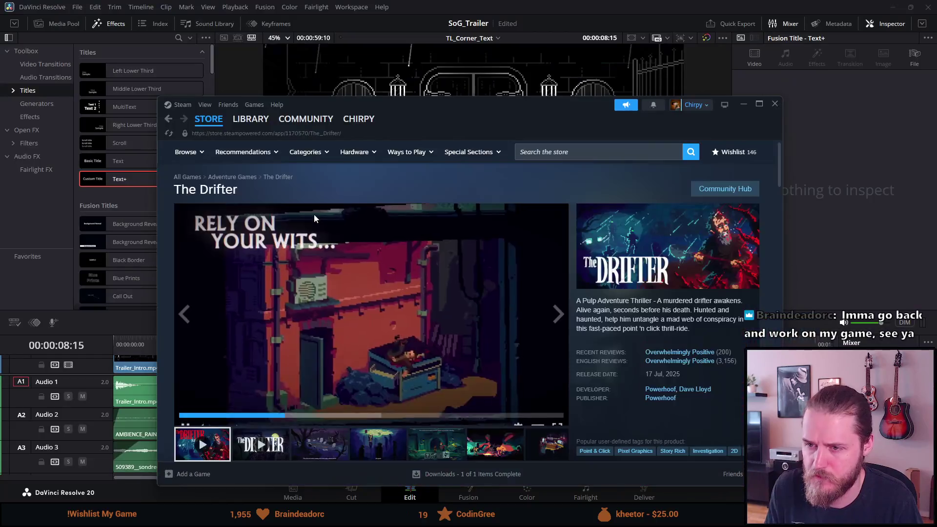
left_click(389, 78)
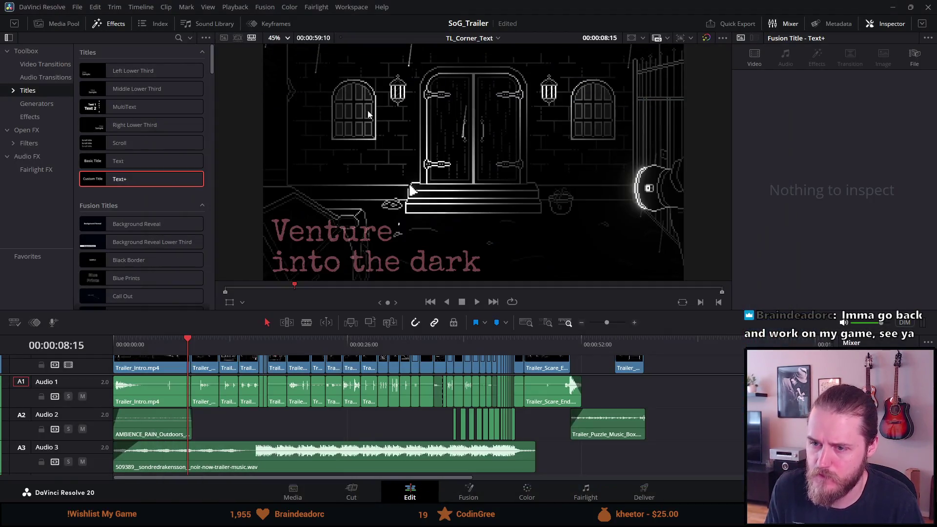
Replay the lead-in to the 'Venture into the dark' title and park the playhead on it
left_click(177, 337)
left_click(159, 338)
key("space")
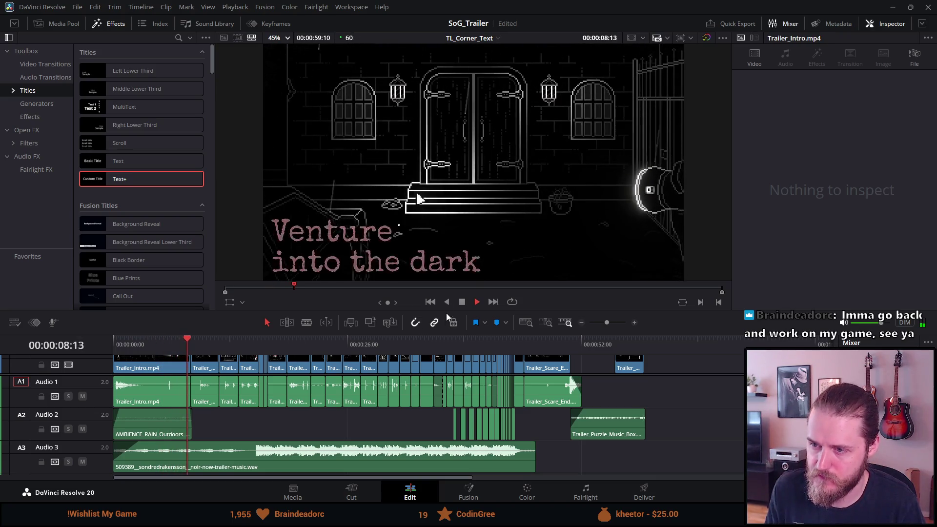
key("space")
left_click(185, 345)
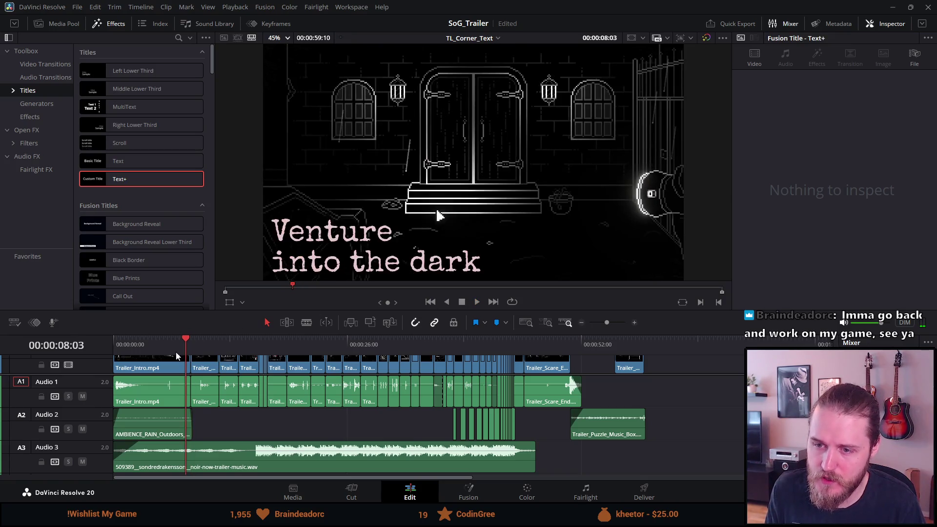
Select the Text+ title clips on the timeline
scroll(185, 386, "down", 1)
scroll(185, 386, "up", 1)
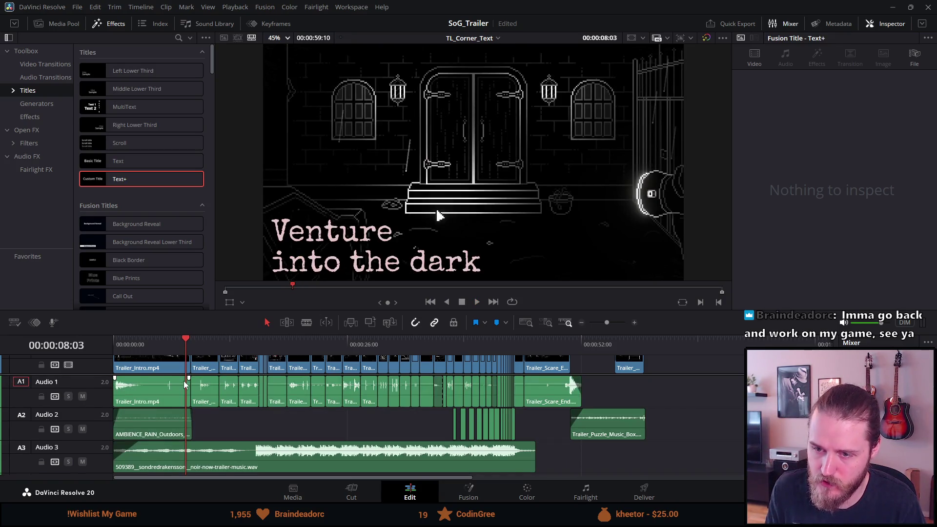
scroll(215, 374, "up", 3)
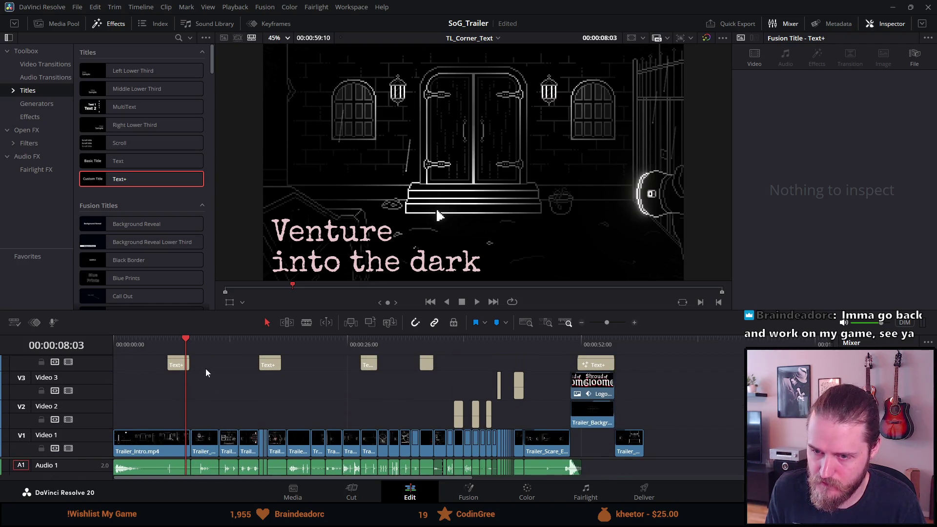
mouse_move(149, 363)
left_mouse_down()
mouse_move(429, 367)
mouse_move(426, 413)
left_mouse_up()
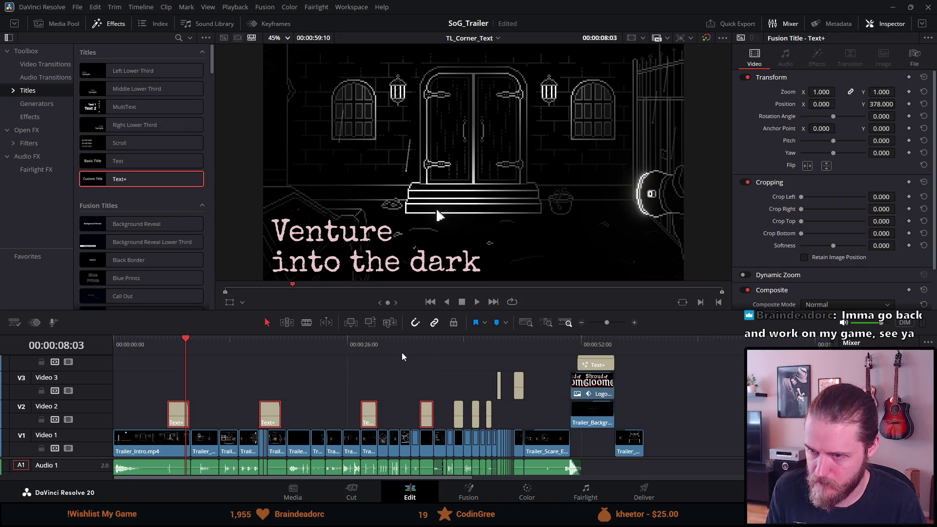
Move the two short title clips near the 42-second NOT title from Video 3 to Video 2
left_click(498, 348)
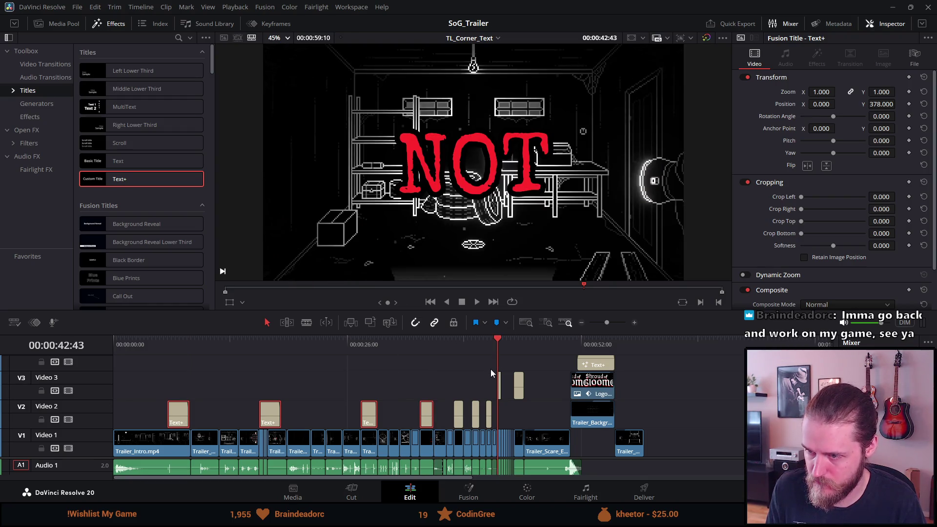
left_click(490, 361)
left_click(520, 384)
left_click_drag(520, 389, 520, 403)
Play back the moved titles, then replay from the first title
key("space")
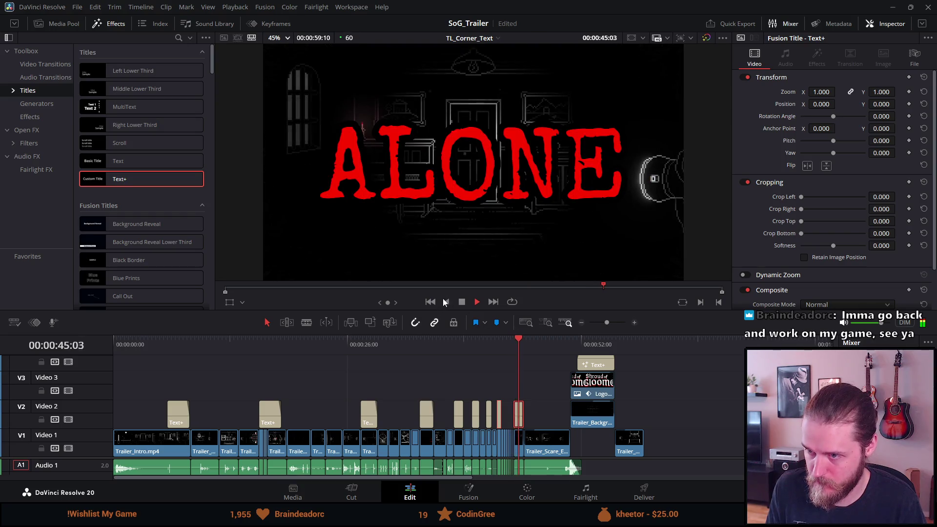
key("space")
left_click(172, 346)
key("space")
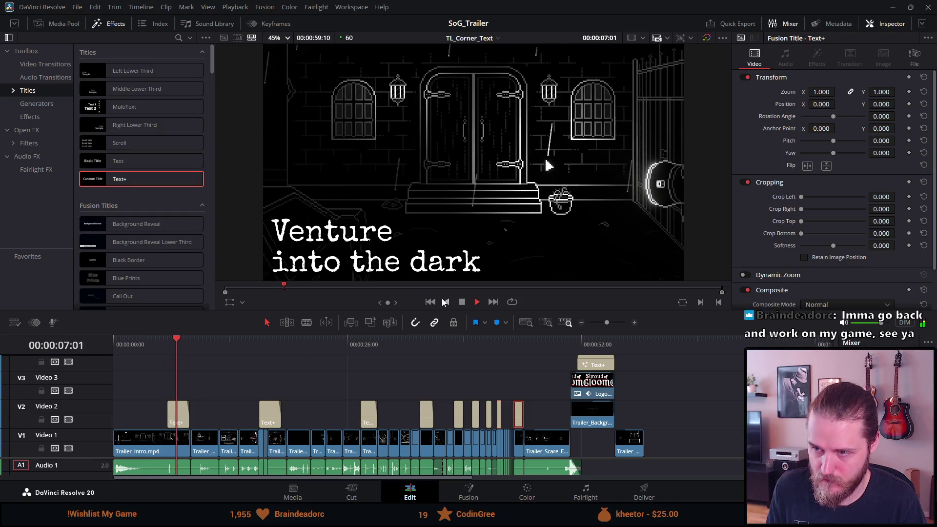
left_click(461, 302)
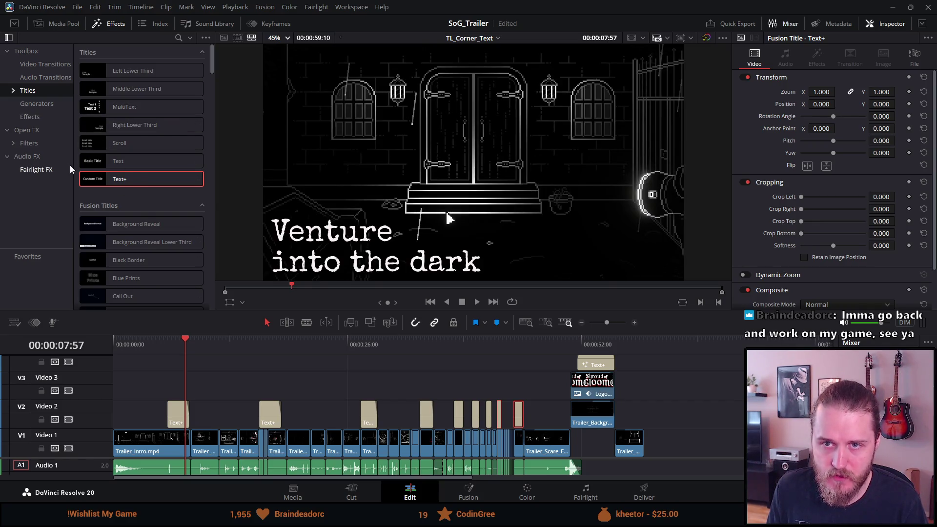
left_click(49, 107)
Apply Digital Glitch to the 'Venture into the dark' Text+ clip and play it back
left_click(45, 116)
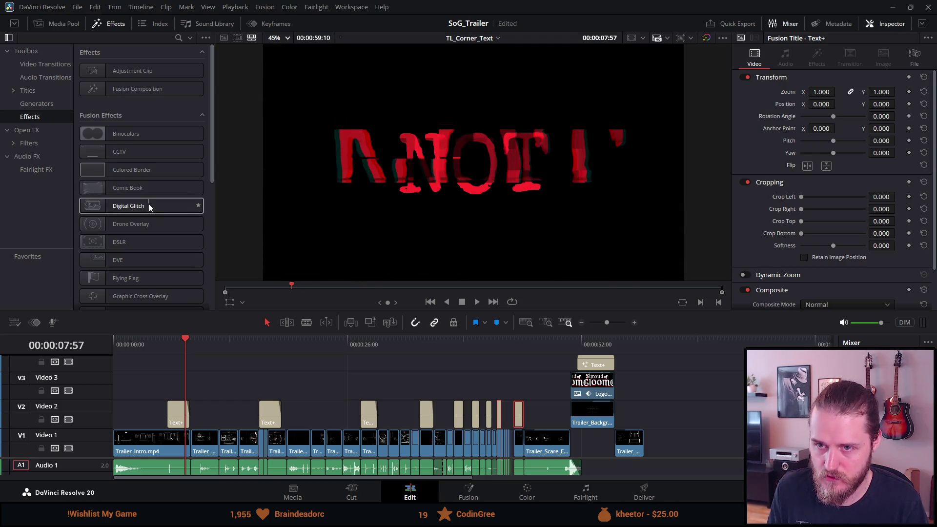
mouse_move(149, 204)
left_mouse_down()
mouse_move(152, 348)
mouse_move(175, 413)
left_mouse_up()
left_click(166, 349)
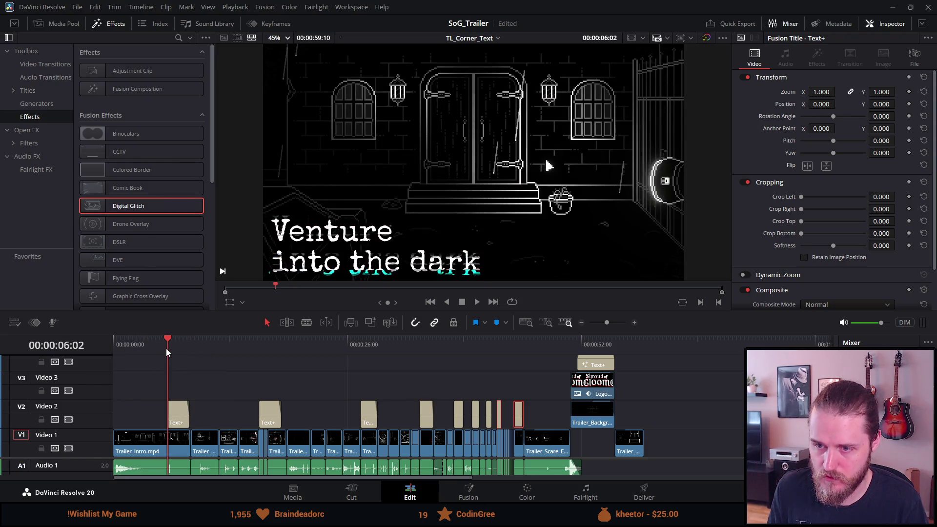
key("space")
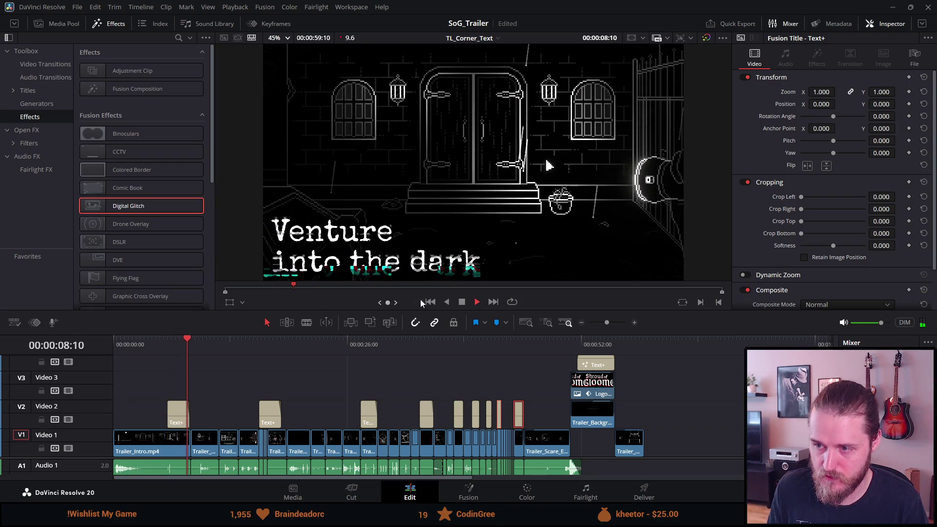
left_click(462, 302)
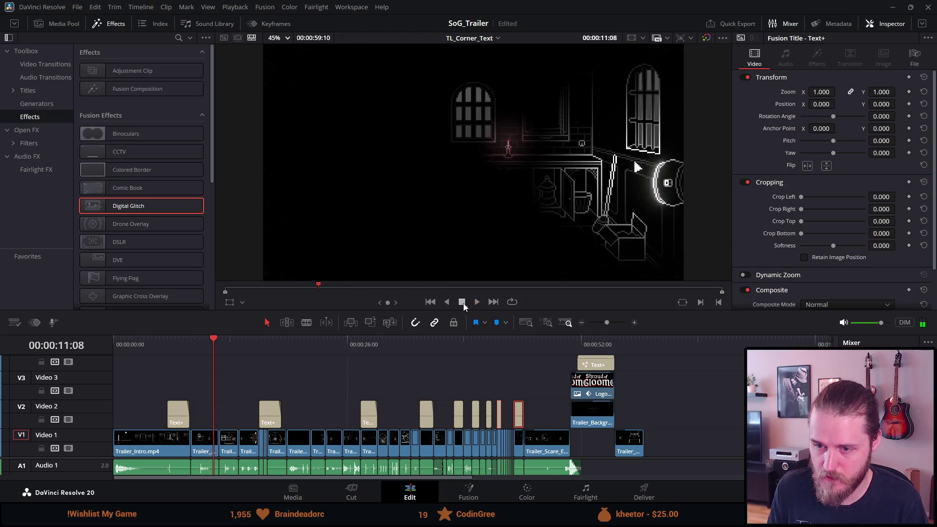
left_click(156, 342)
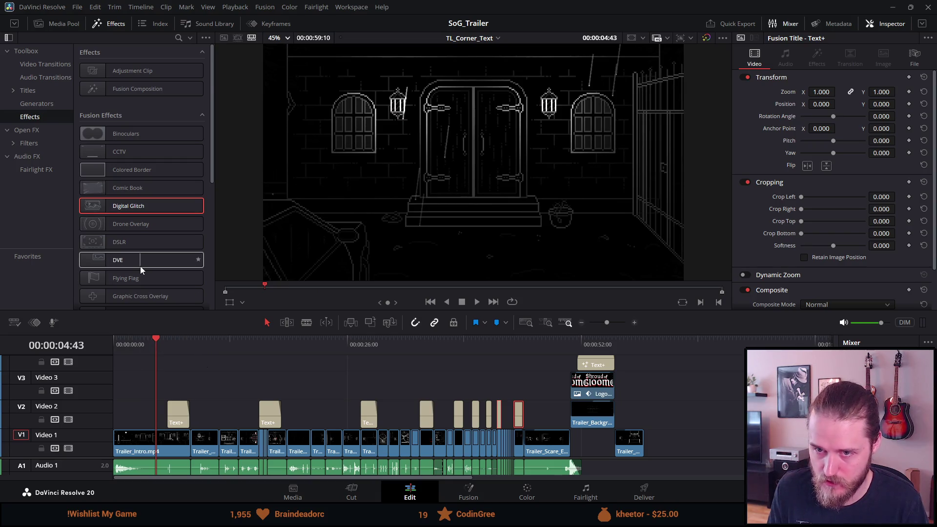
scroll(140, 268, "down", 4)
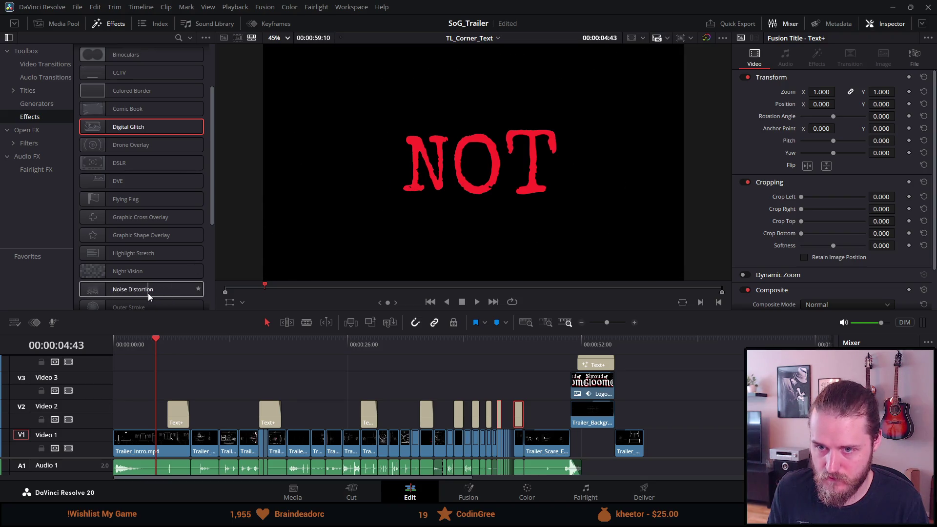
scroll(148, 293, "down", 2)
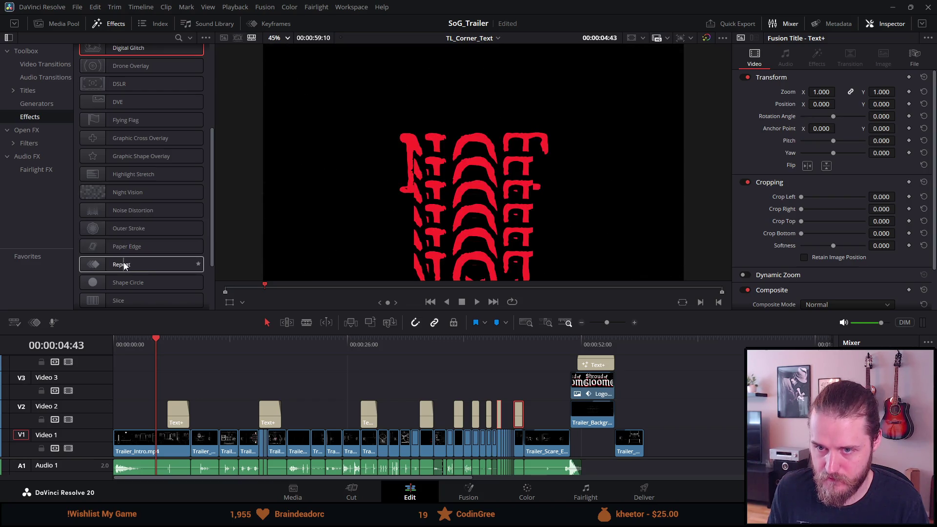
scroll(142, 285, "down", 2)
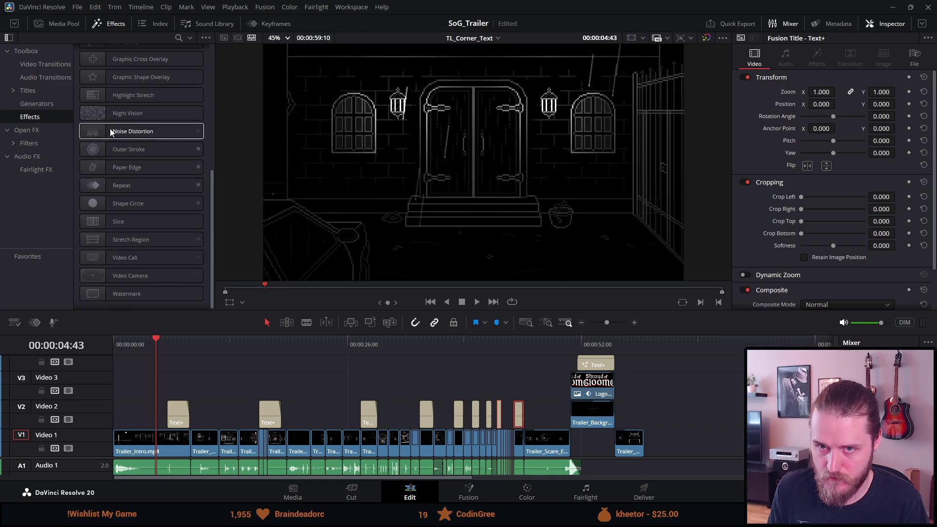
Show the Open FX filters and scroll down to the Resolve FX Light filters such as Light Rays
left_click(35, 142)
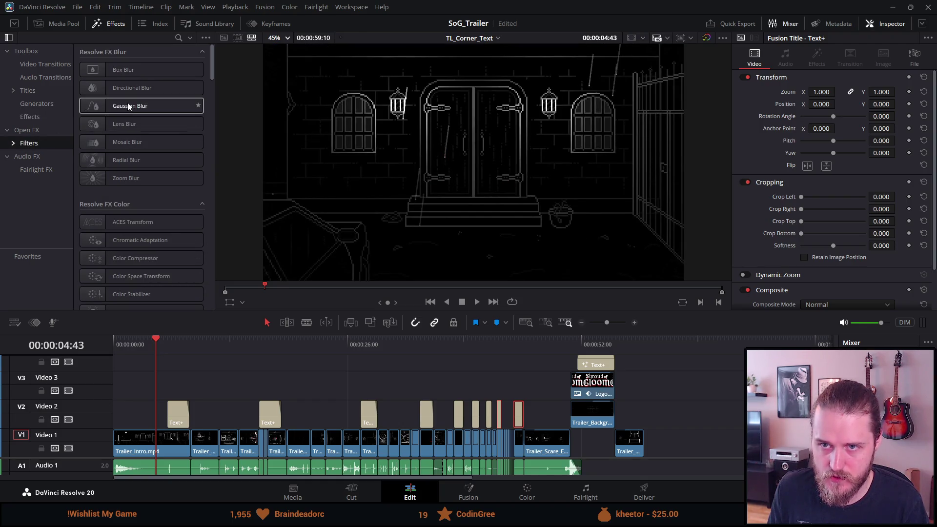
scroll(103, 217, "down", 2)
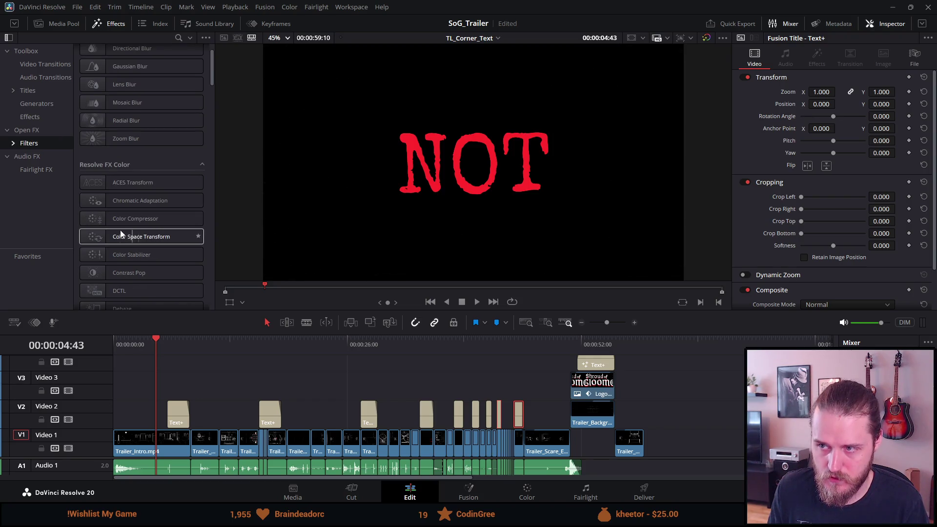
scroll(128, 257, "down", 4)
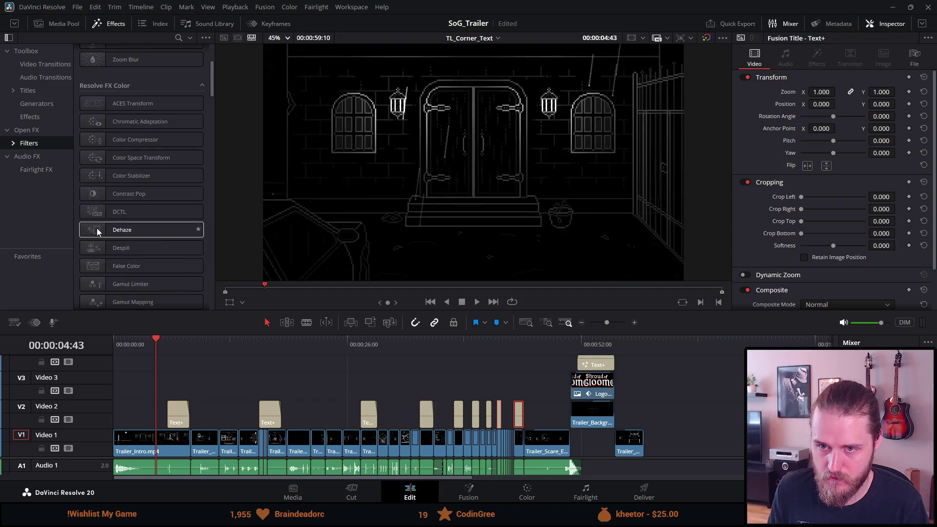
scroll(127, 232, "down", 4)
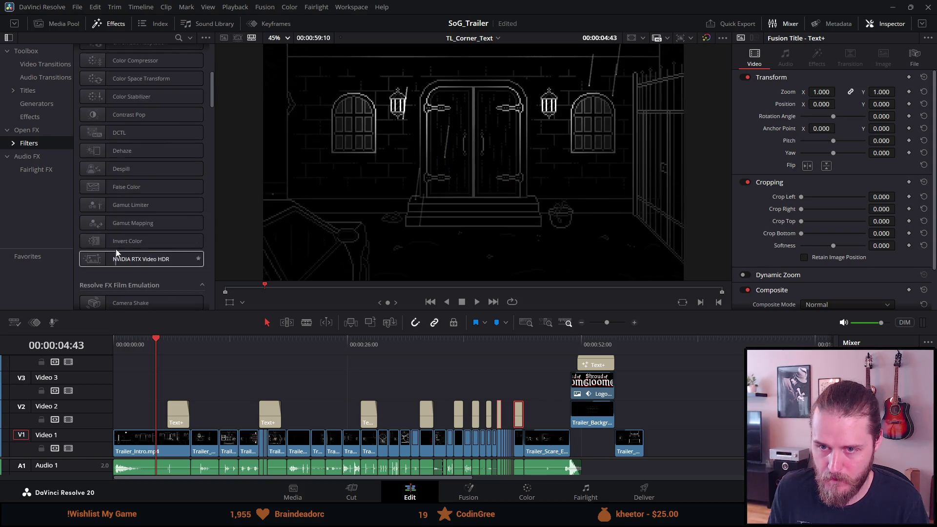
scroll(101, 285, "down", 2)
scroll(101, 284, "down", 4)
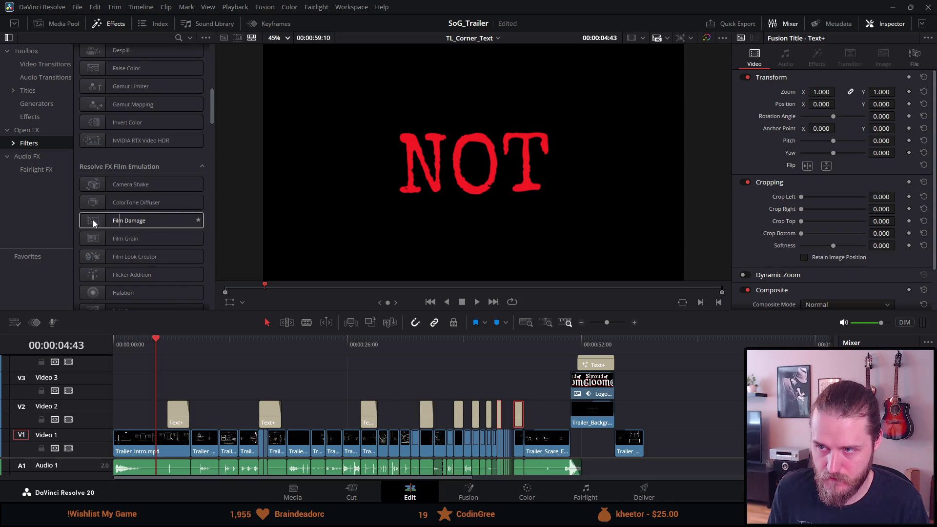
scroll(122, 241, "down", 3)
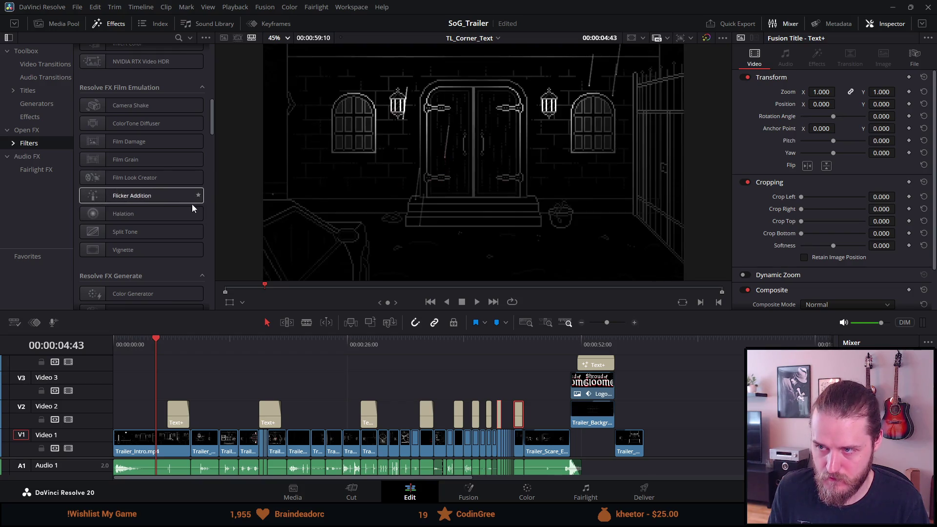
scroll(113, 262, "down", 10)
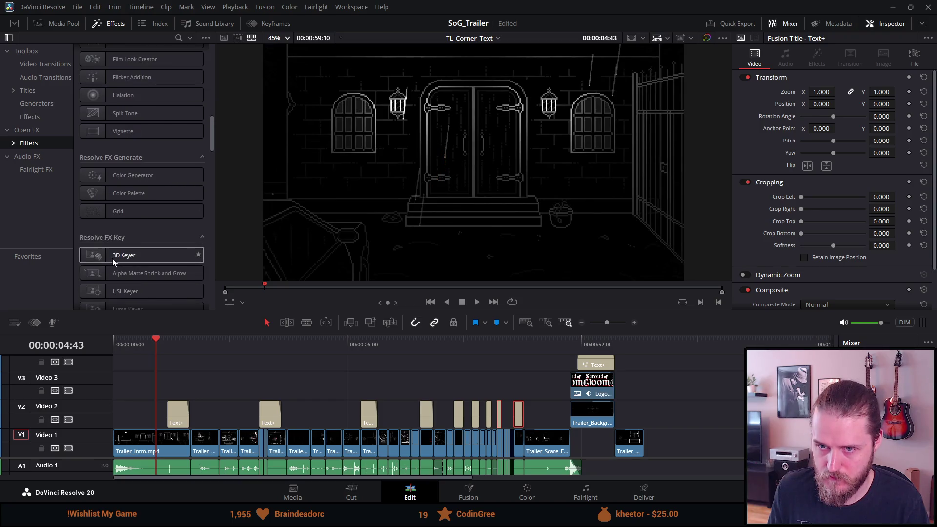
scroll(112, 258, "down", 2)
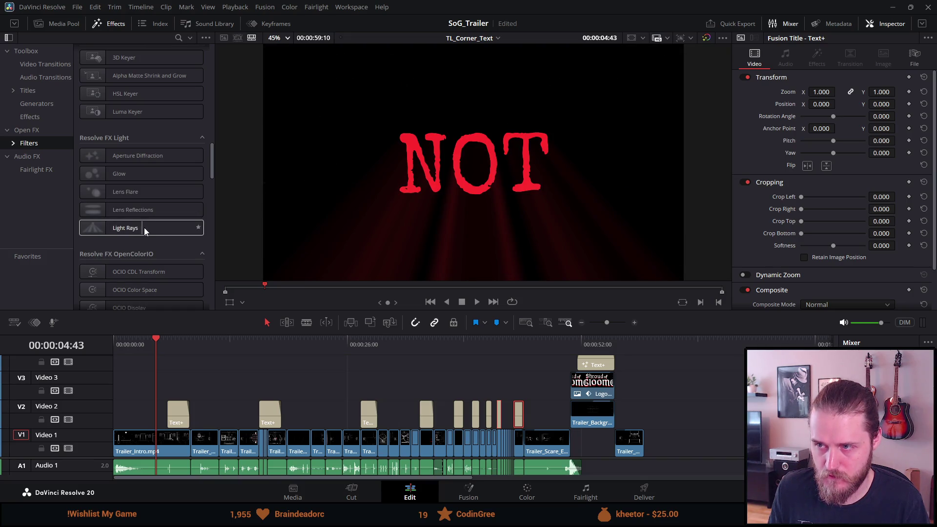
Apply Light Rays to the 'Venture into the dark' title clip and play it back
mouse_move(122, 231)
left_mouse_down()
mouse_move(181, 387)
mouse_move(171, 415)
mouse_move(179, 421)
left_mouse_up()
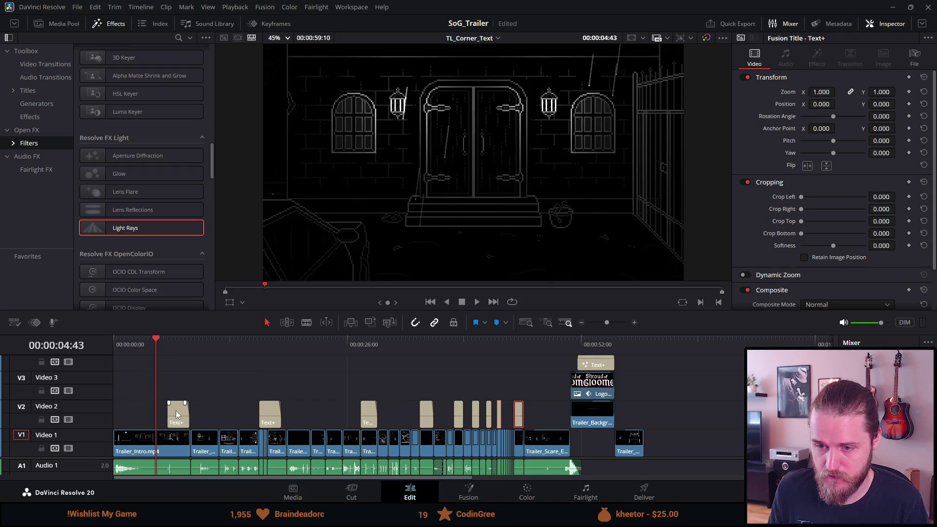
left_click(168, 345)
key("space")
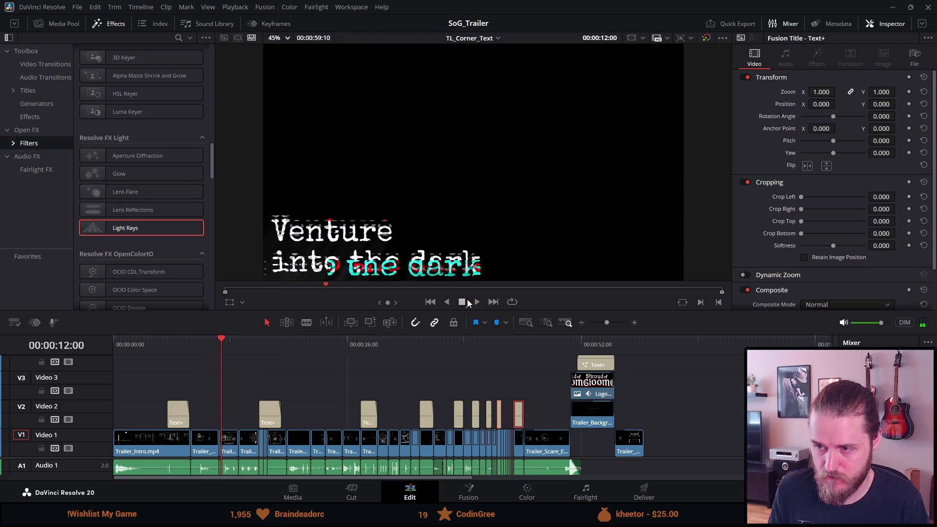
key("space")
Add Light Rays to the 'Investigate the manor' title, then replay and scrub through it
left_click_drag(163, 229, 265, 412)
left_click(260, 342)
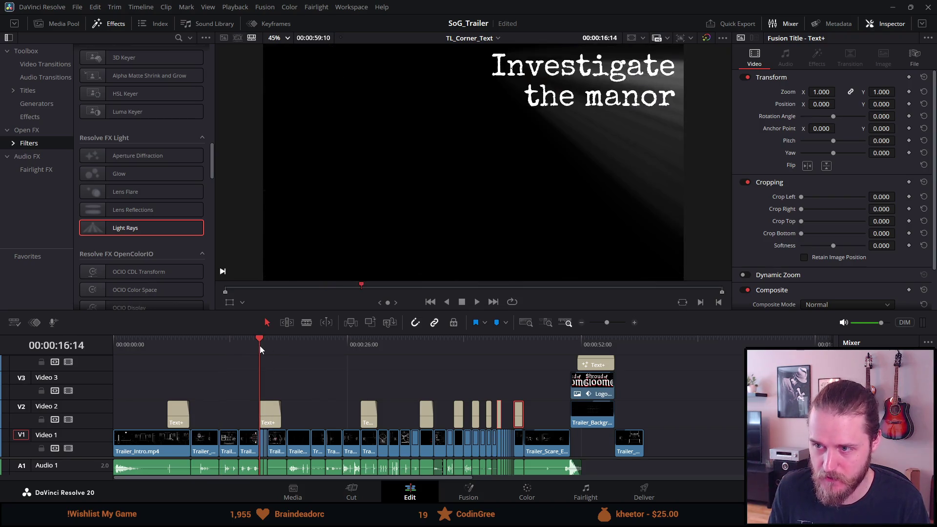
key("space")
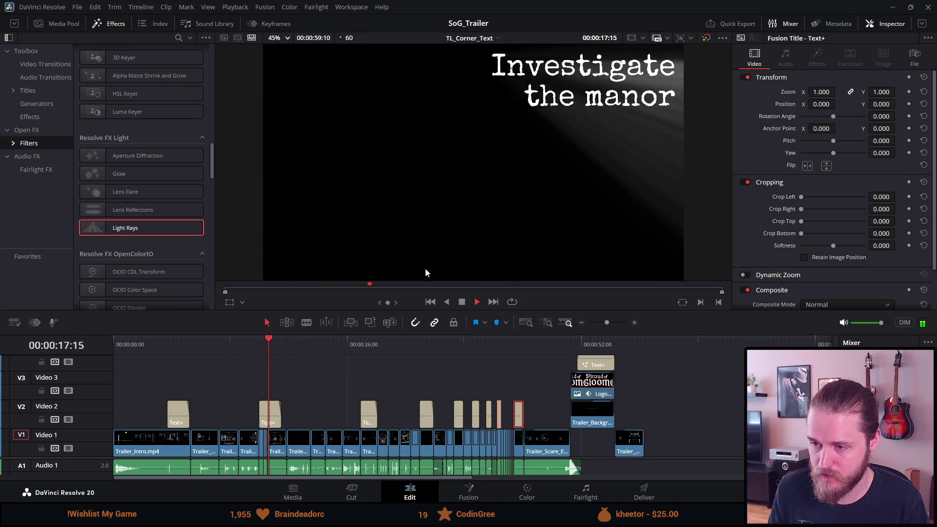
left_click(462, 302)
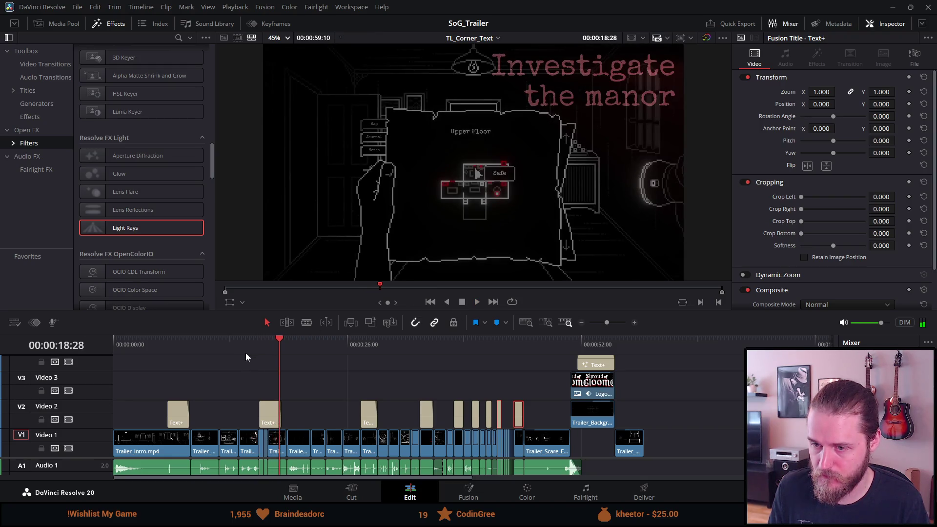
left_click(261, 340)
key("space")
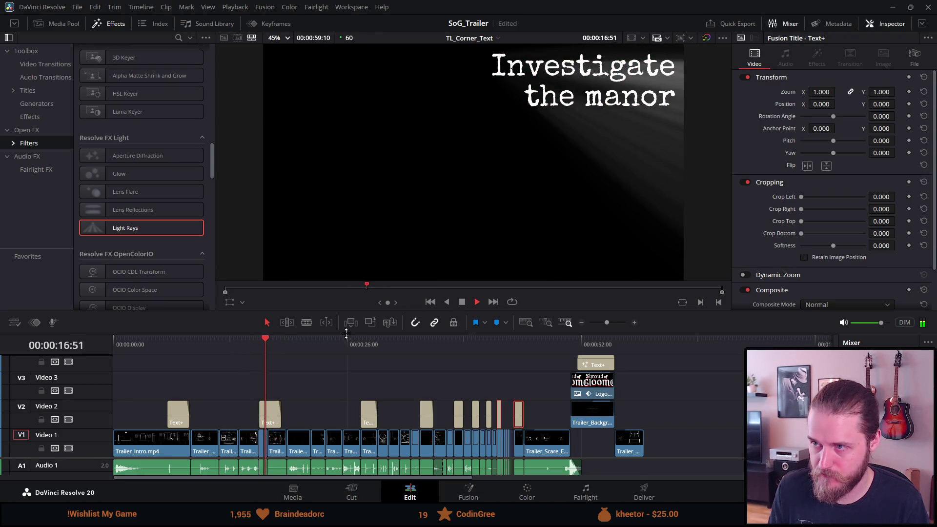
left_click(462, 303)
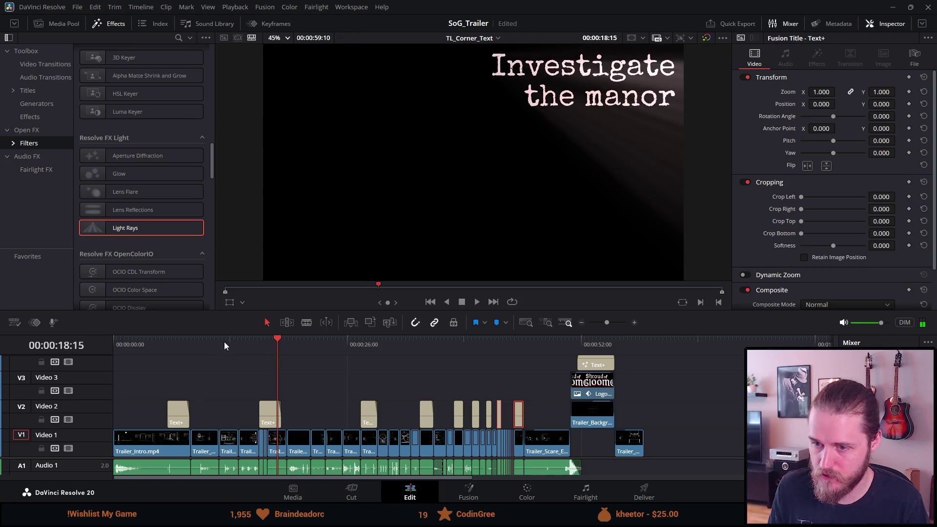
mouse_move(264, 347)
left_mouse_down()
mouse_move(253, 347)
mouse_move(263, 347)
left_mouse_up()
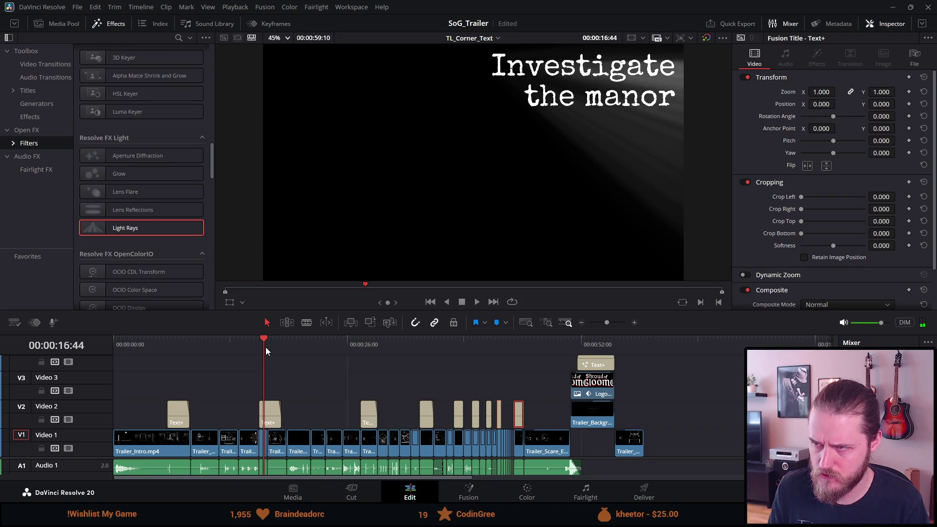
left_click_drag(176, 349, 185, 347)
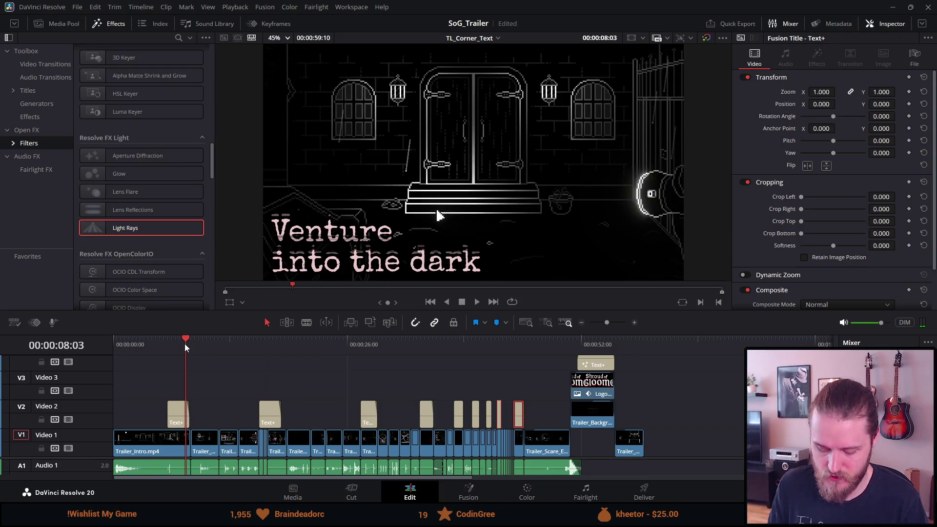
Save the project, preview more filters in the list, then select the second Text+ clip on V2
key("ctrl+s")
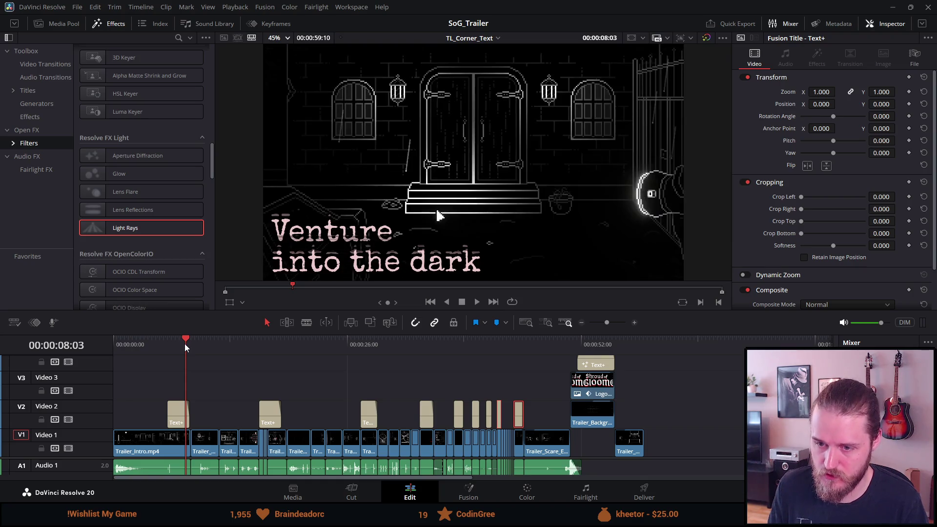
scroll(144, 244, "down", 5)
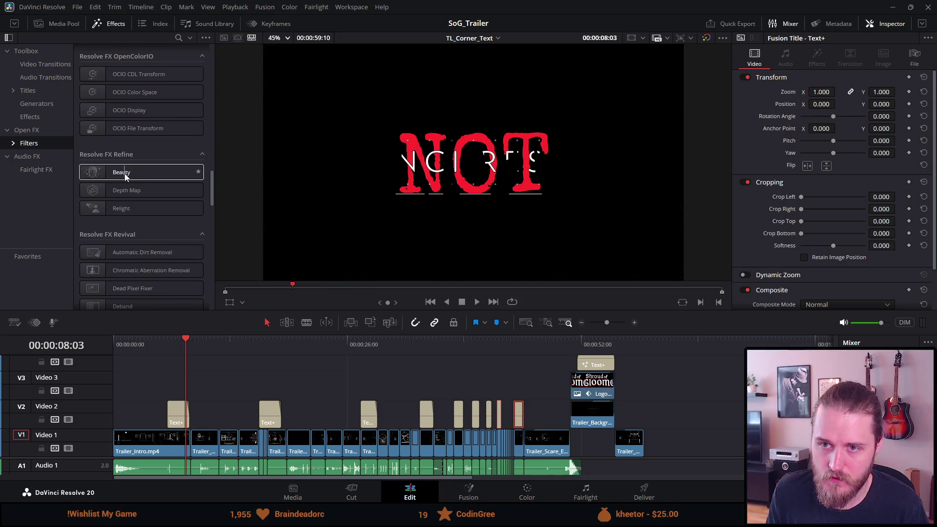
scroll(141, 201, "down", 3)
scroll(142, 204, "down", 2)
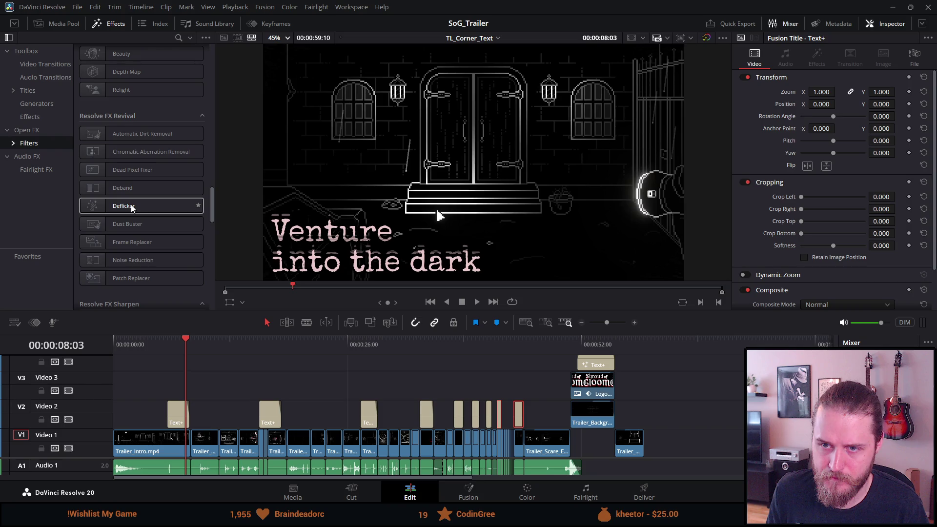
scroll(132, 229, "down", 5)
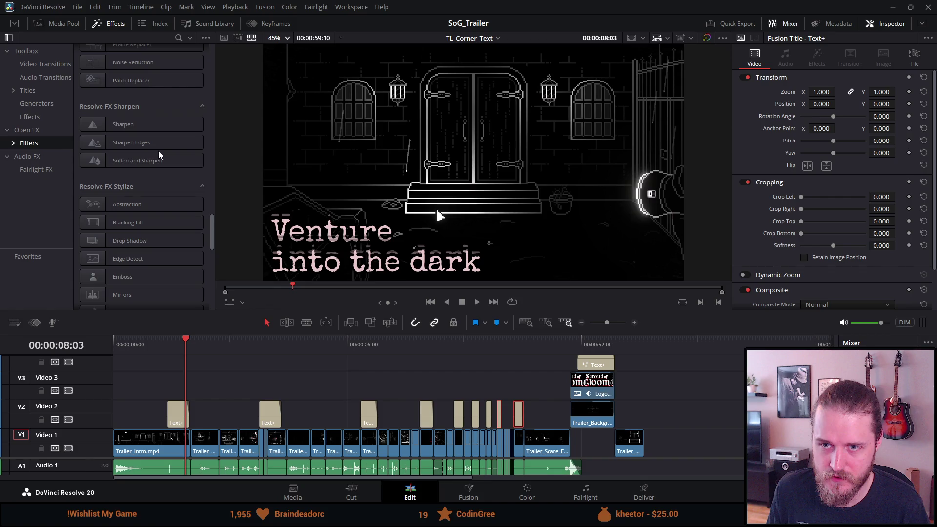
scroll(107, 166, "down", 5)
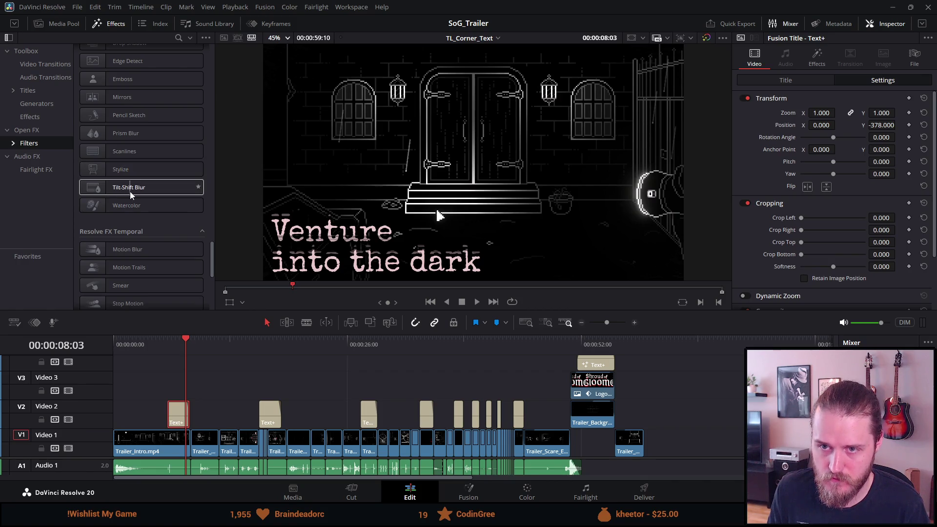
scroll(130, 191, "down", 6)
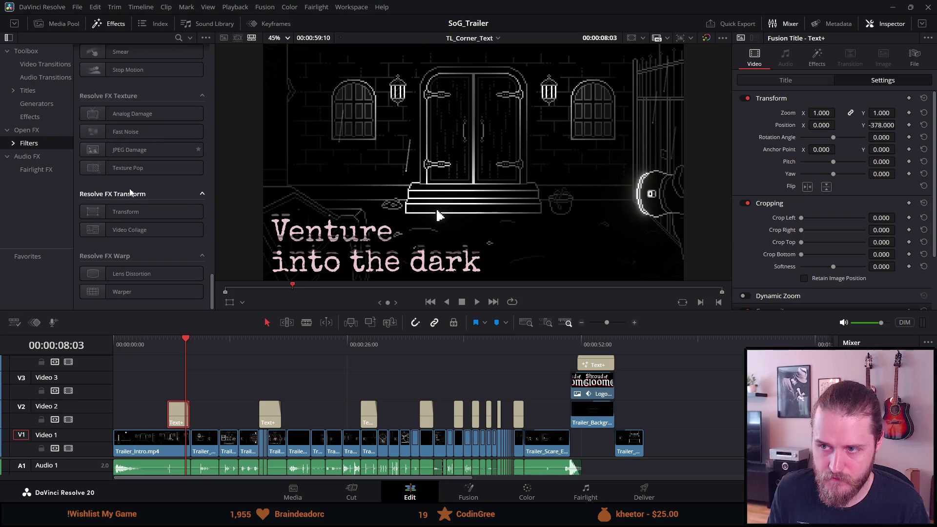
scroll(149, 184, "up", 5)
left_click(269, 348)
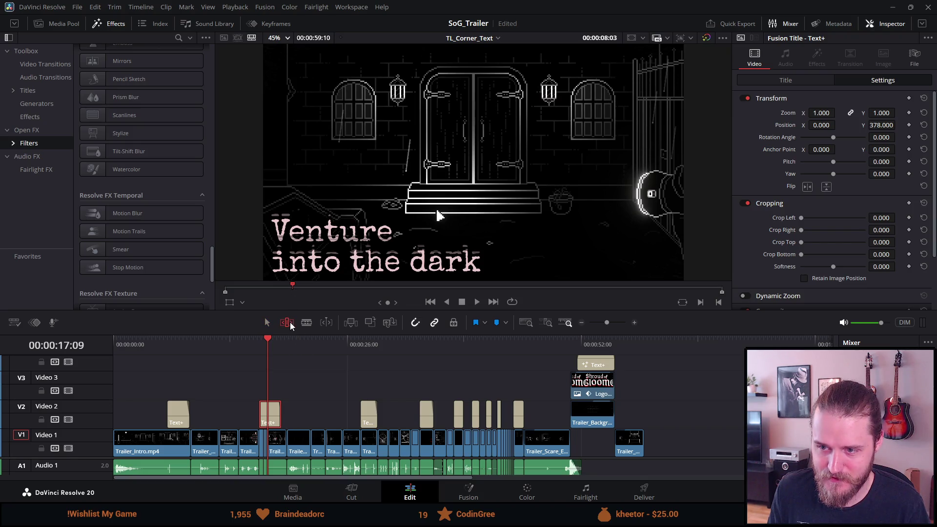
left_click(267, 322)
left_click(293, 343)
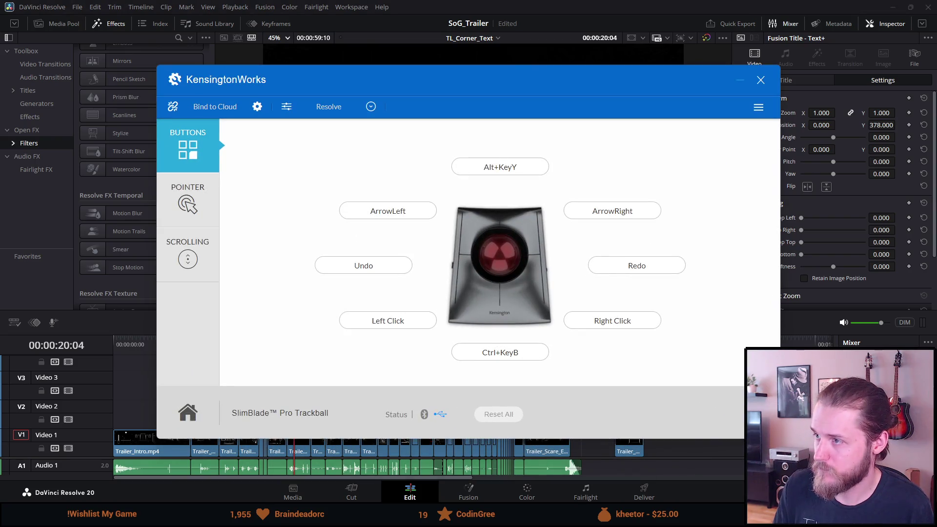
left_click(761, 79)
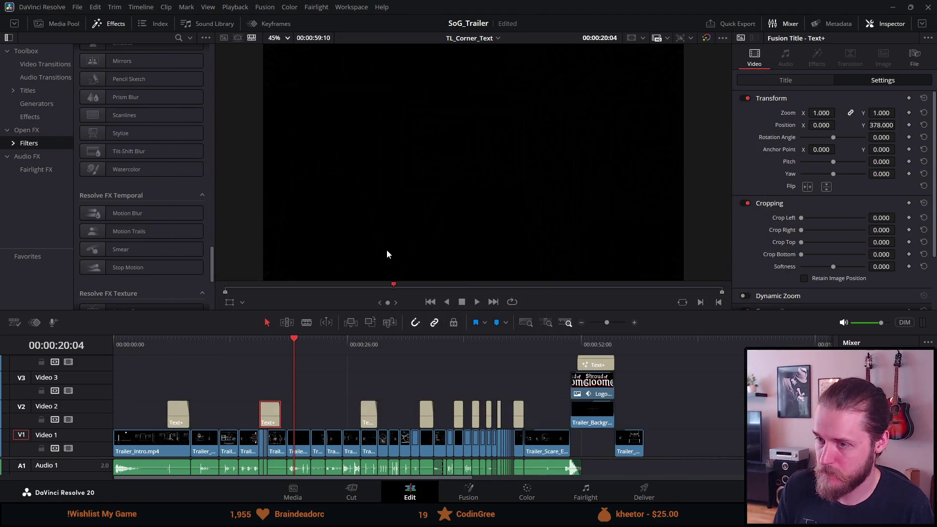
Park on the manor title at 00:00:16:44 and preview Stylize, Color and Blur filters over it
left_click_drag(295, 342, 300, 340)
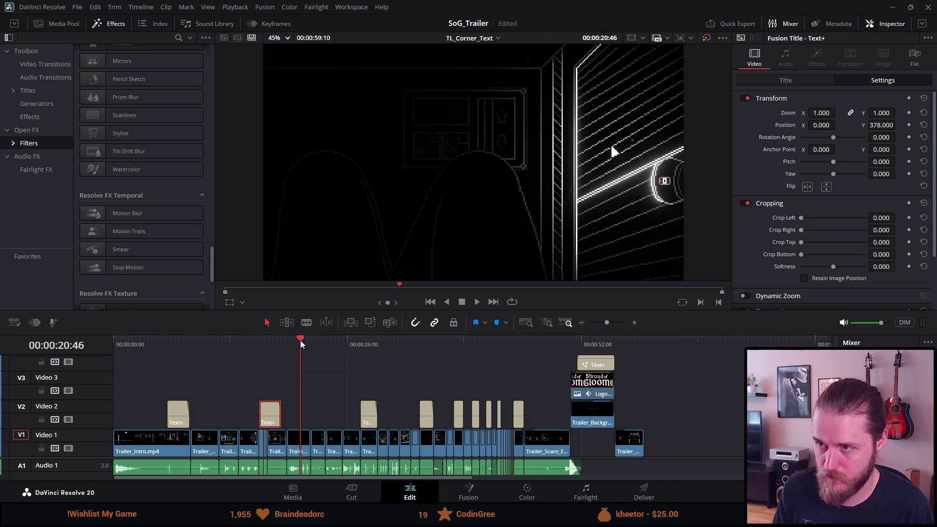
left_click(265, 344)
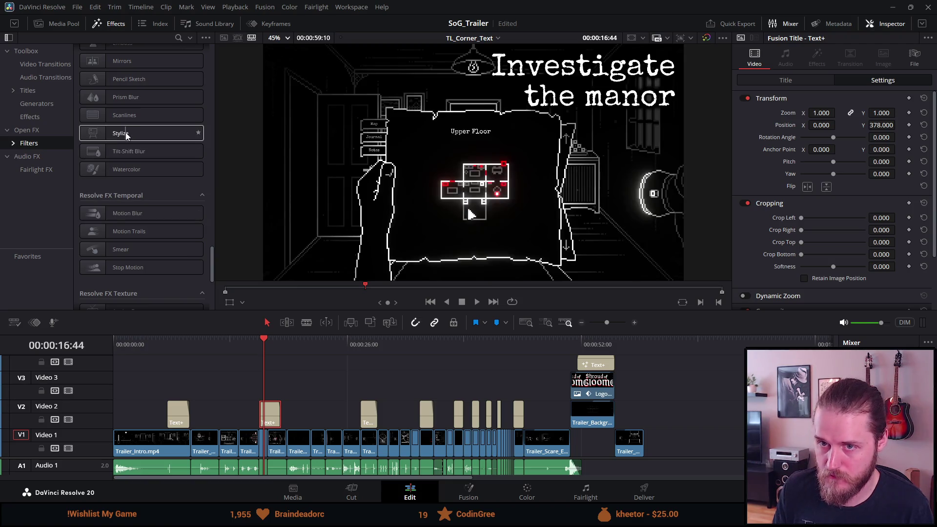
scroll(129, 162, "down", 2)
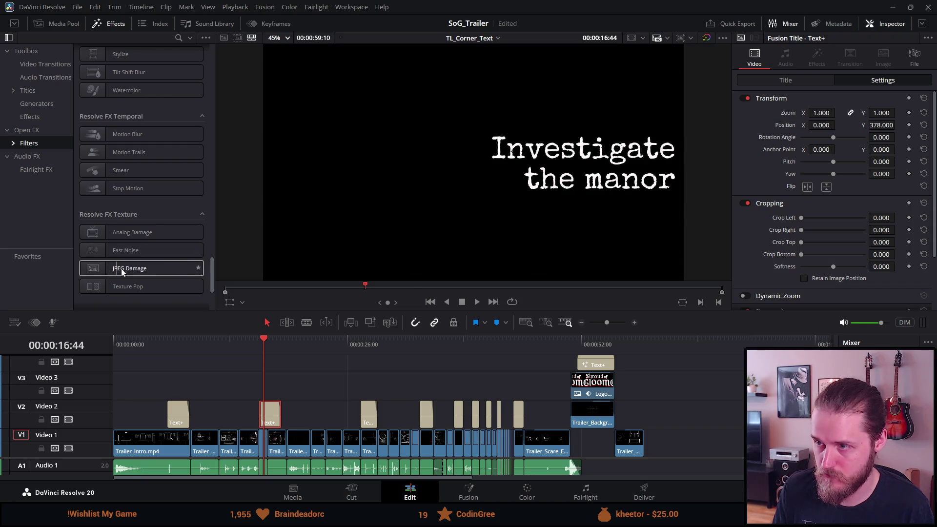
scroll(130, 286, "up", 5)
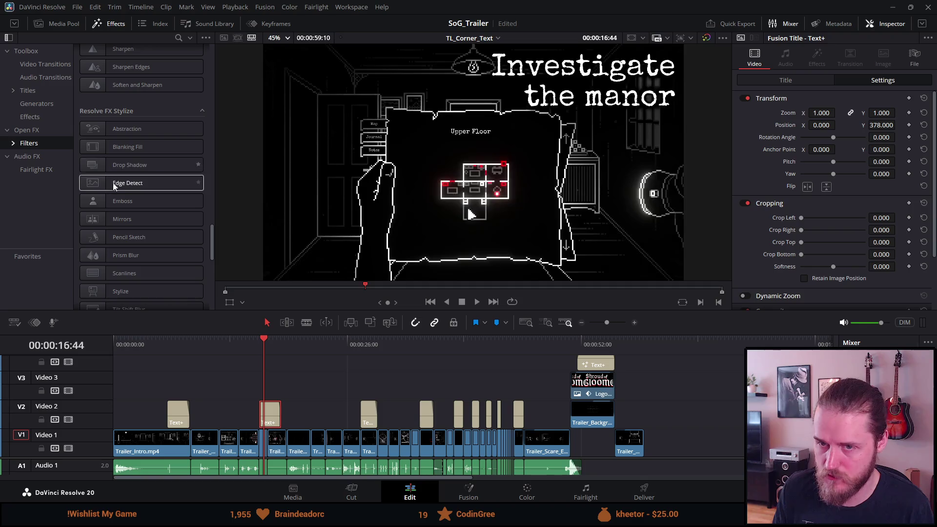
scroll(121, 183, "up", 3)
scroll(118, 188, "up", 10)
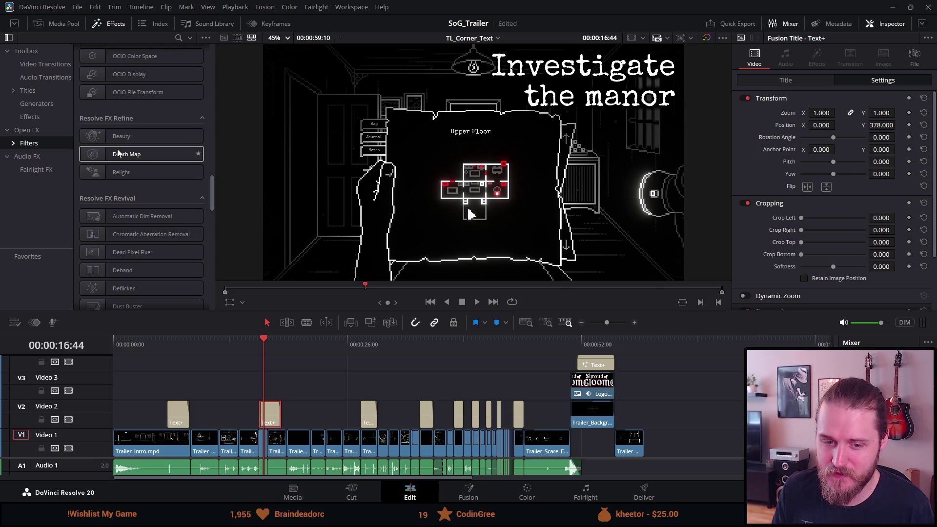
scroll(118, 154, "up", 10)
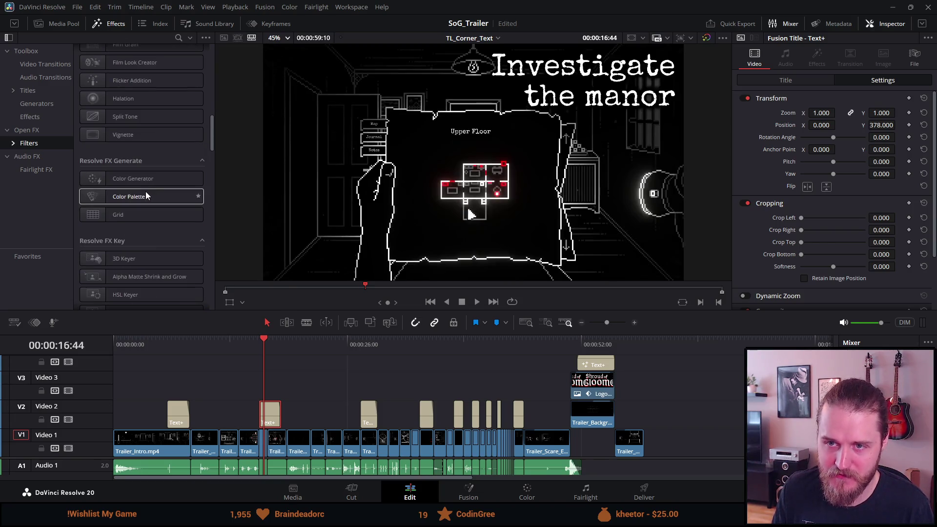
scroll(120, 131, "up", 3)
scroll(120, 131, "up", 6)
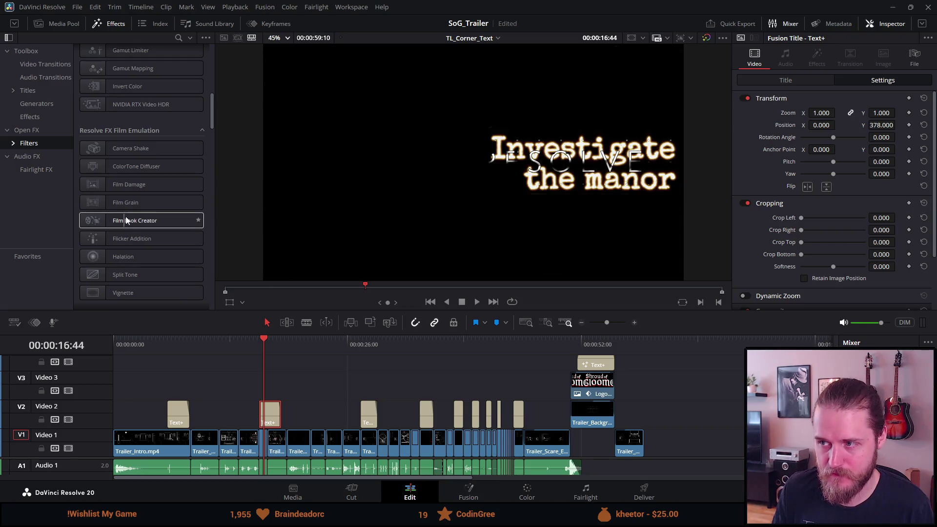
scroll(110, 203, "up", 5)
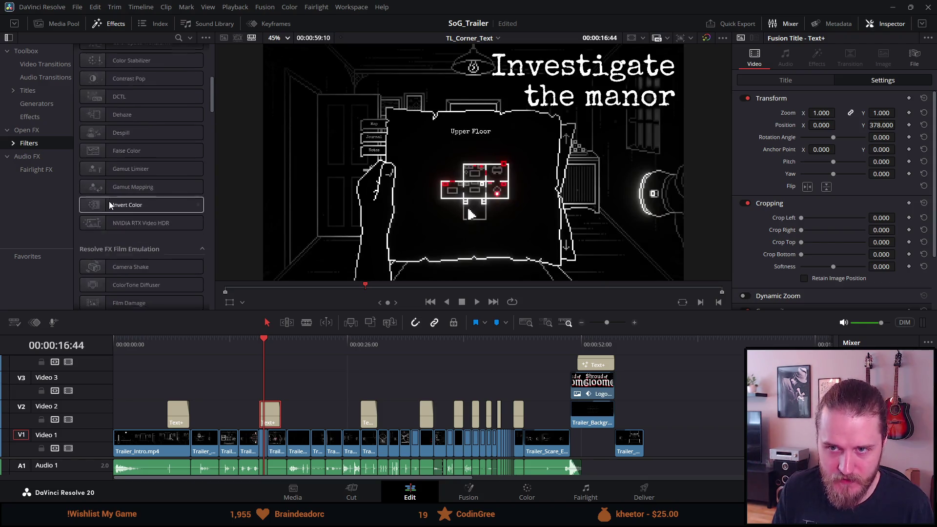
scroll(108, 200, "up", 2)
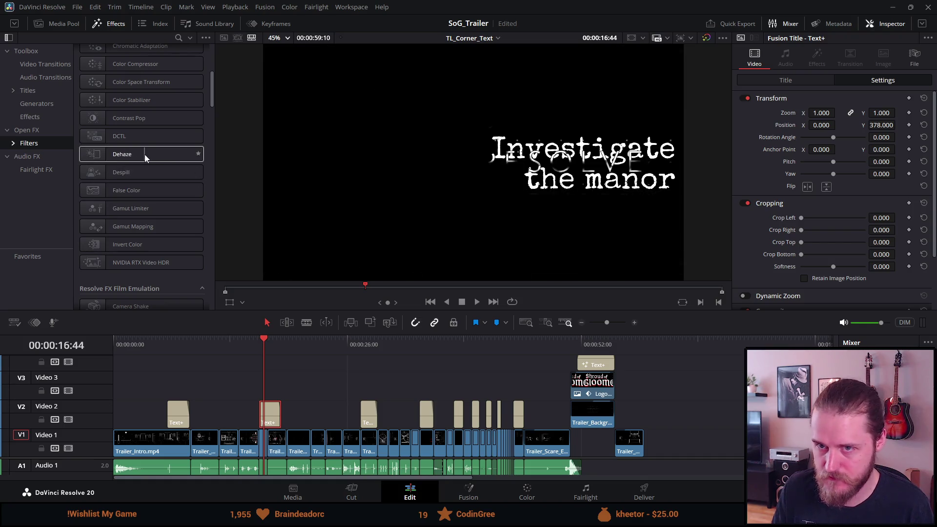
scroll(143, 132, "up", 5)
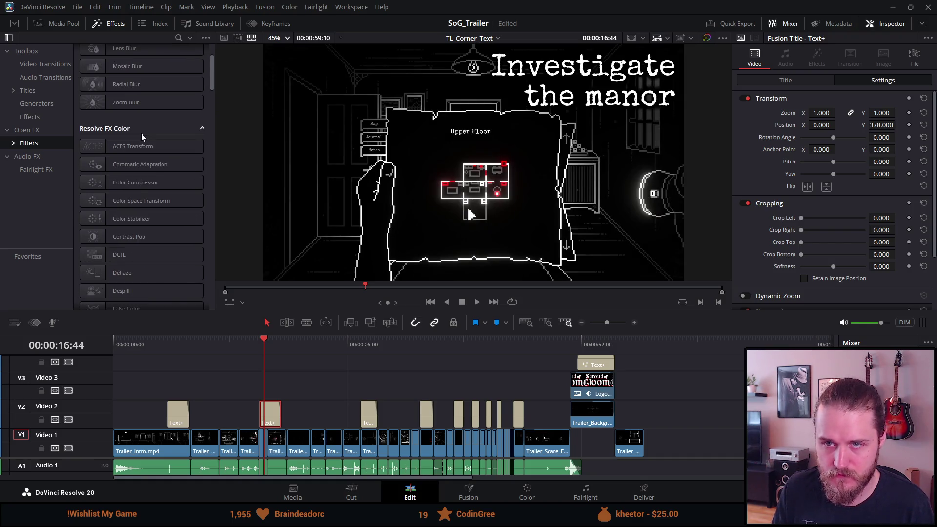
scroll(142, 133, "up", 3)
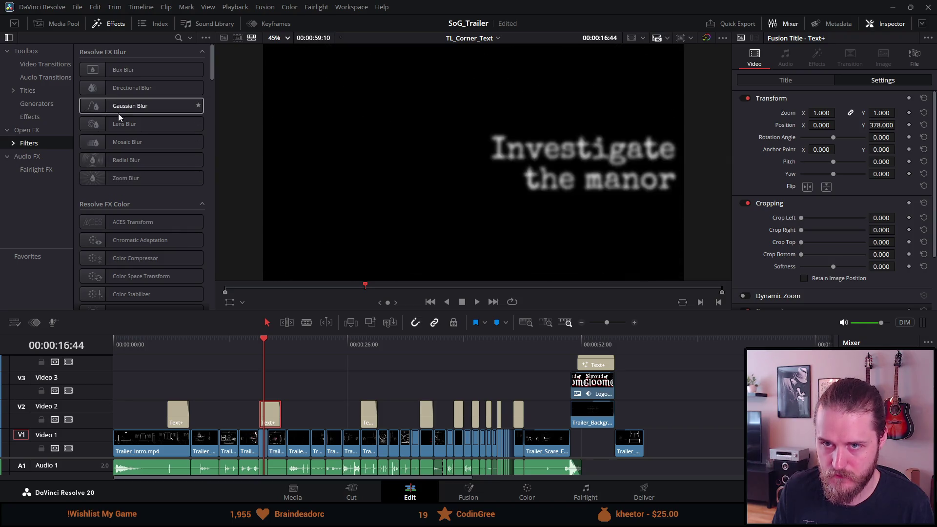
Browse the Fusion effects, audio transitions and title templates, then show the video transitions
left_click(47, 120)
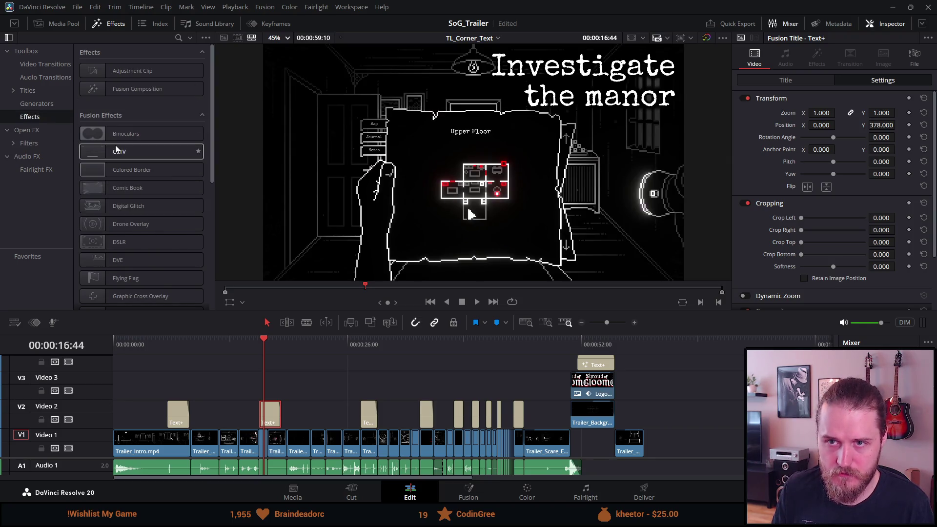
scroll(148, 146, "down", 5)
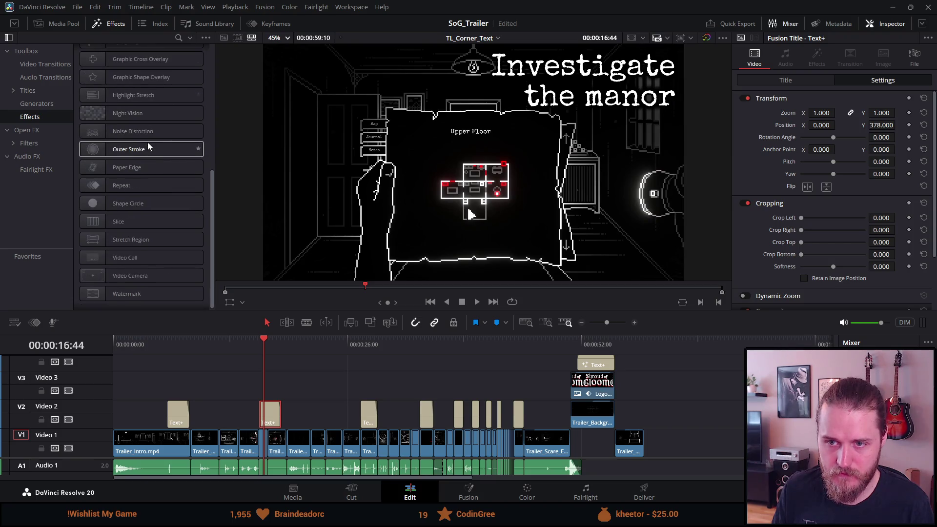
scroll(125, 155, "up", 8)
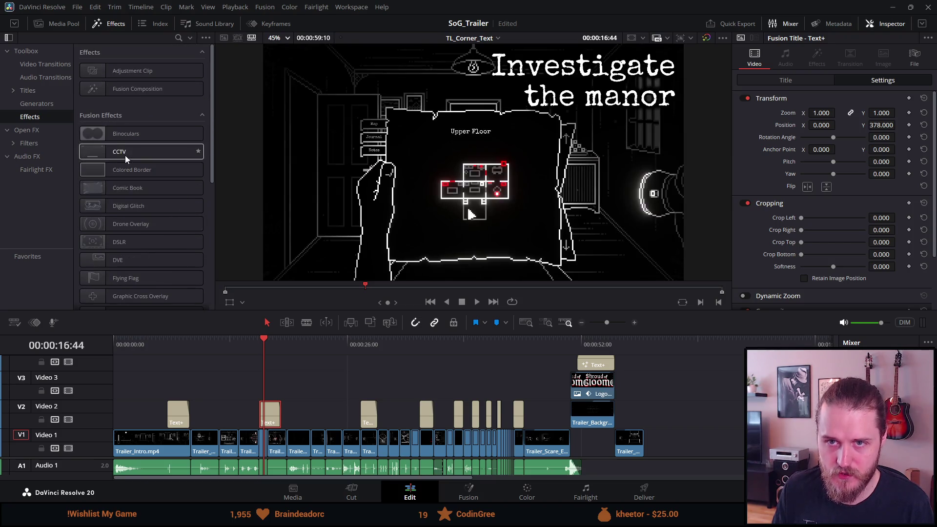
left_click(43, 78)
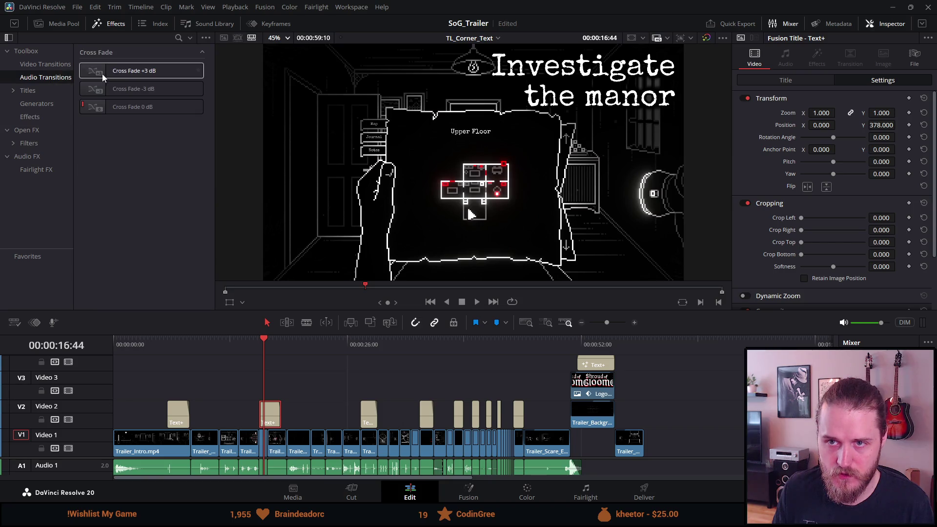
left_click(36, 92)
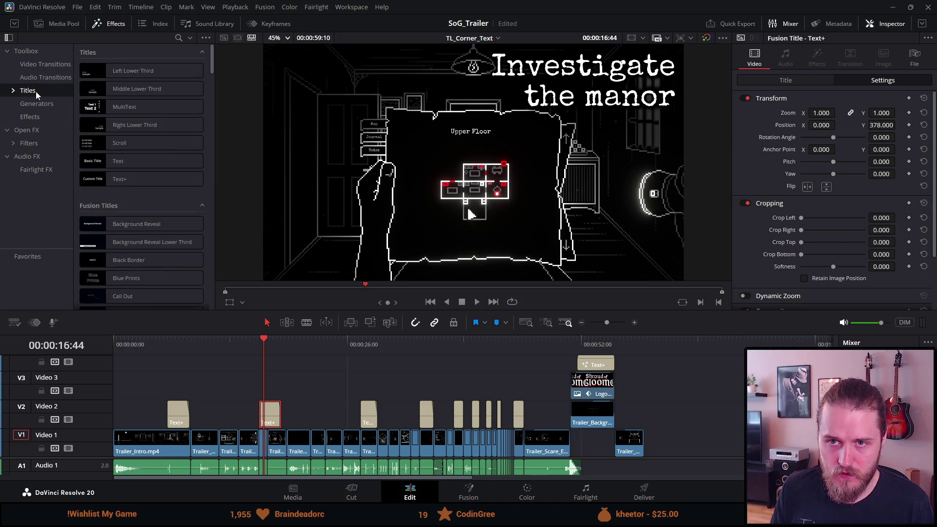
left_click(46, 65)
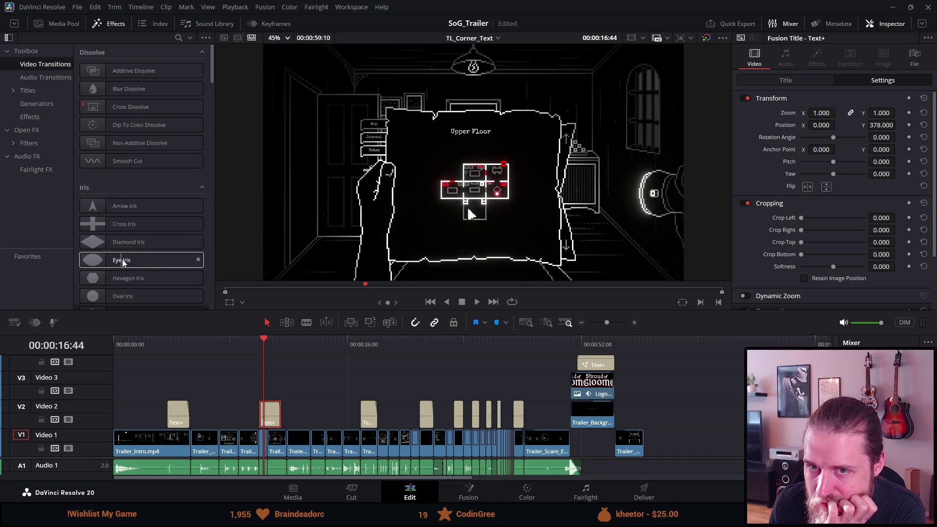
Scroll down to the Fusion transitions and apply Block Glitch to the title clip on Video 2
scroll(116, 242, "down", 4)
scroll(116, 241, "down", 1)
scroll(112, 259, "down", 3)
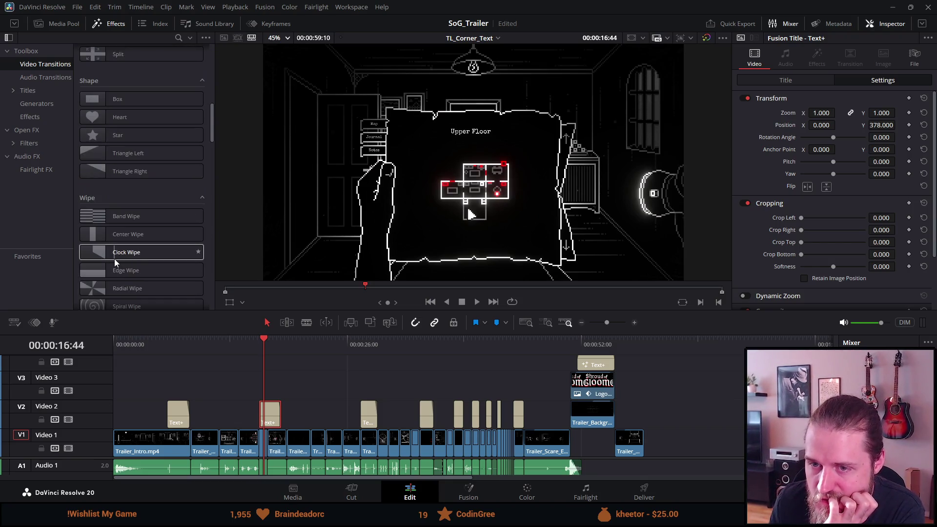
scroll(122, 254, "down", 3)
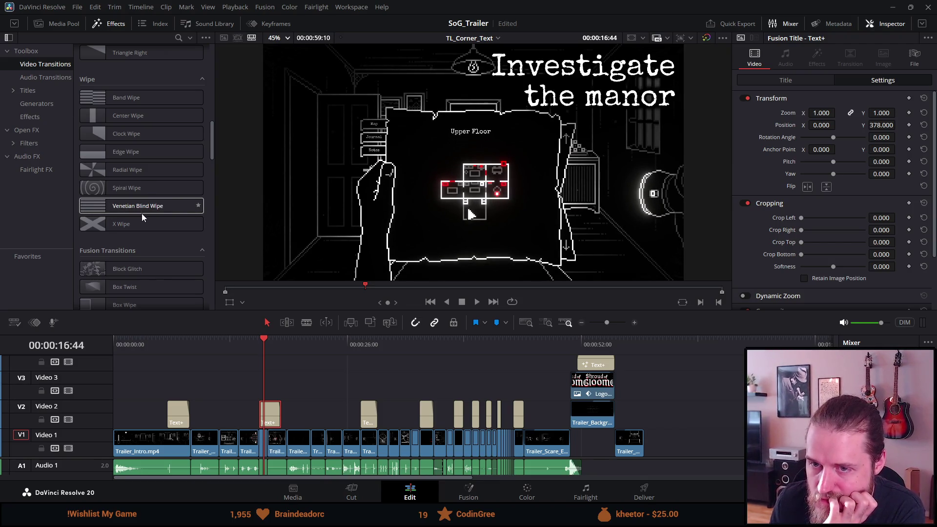
scroll(142, 220, "down", 1)
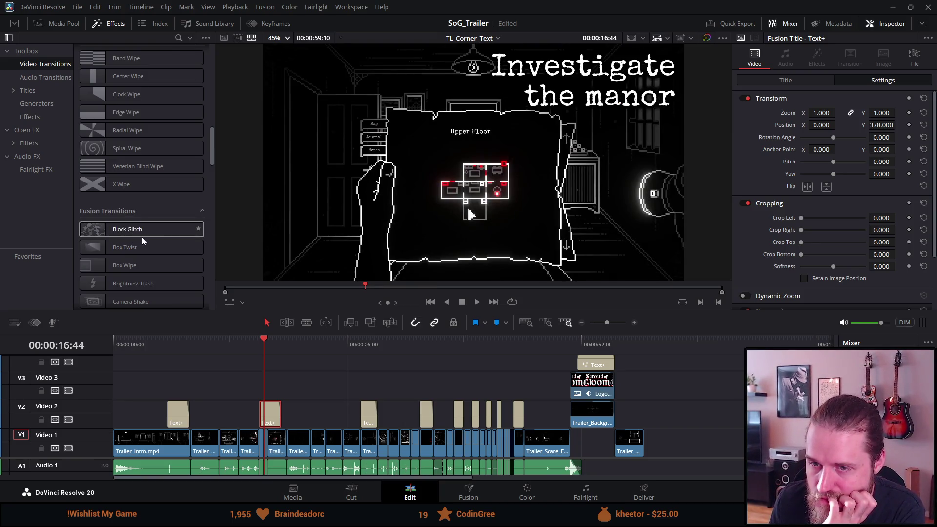
mouse_move(143, 241)
left_mouse_down()
mouse_move(244, 326)
mouse_move(268, 416)
mouse_move(267, 370)
left_mouse_up()
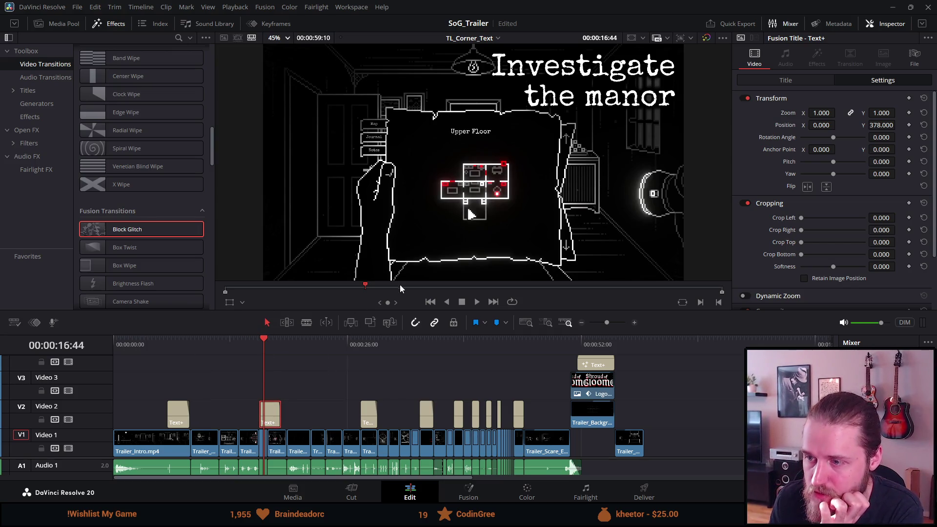
Play back the title with its Block Glitch transition, then play from the ALONE title
left_click(479, 304)
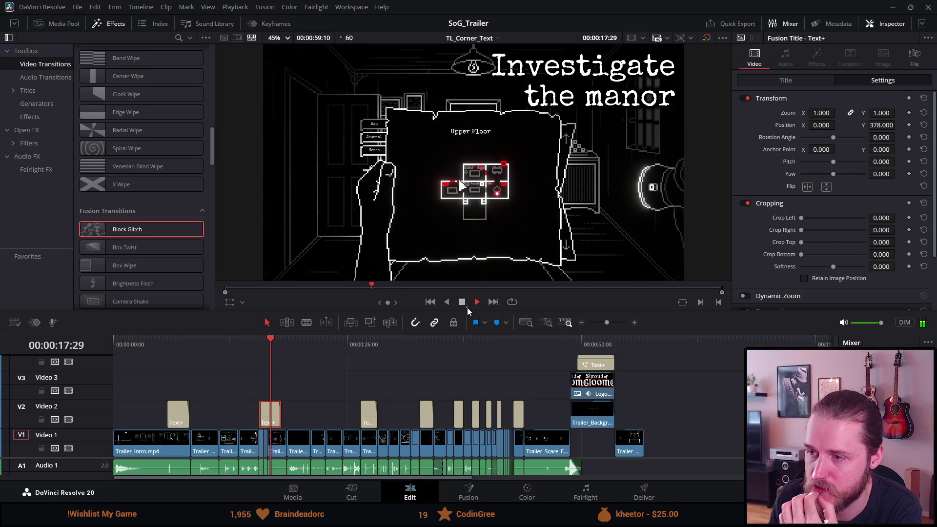
left_click(464, 301)
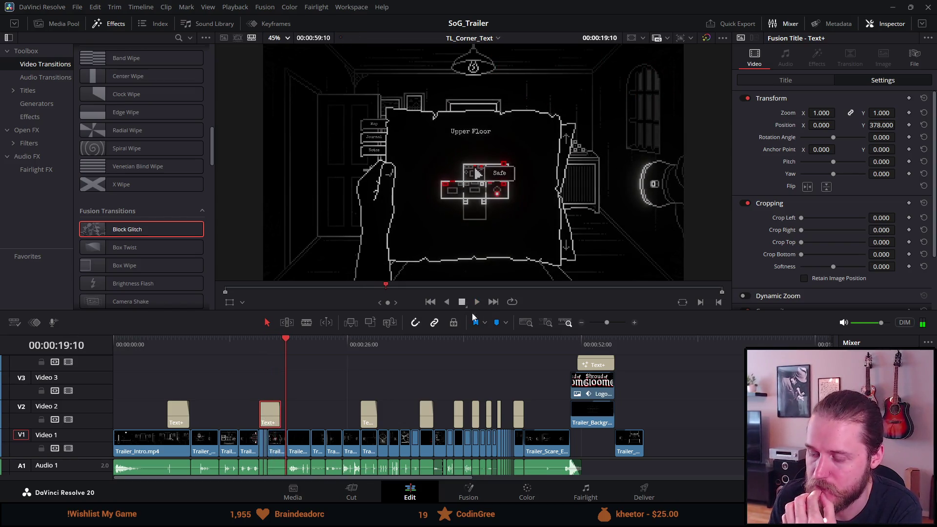
left_click(516, 343)
left_click(477, 306)
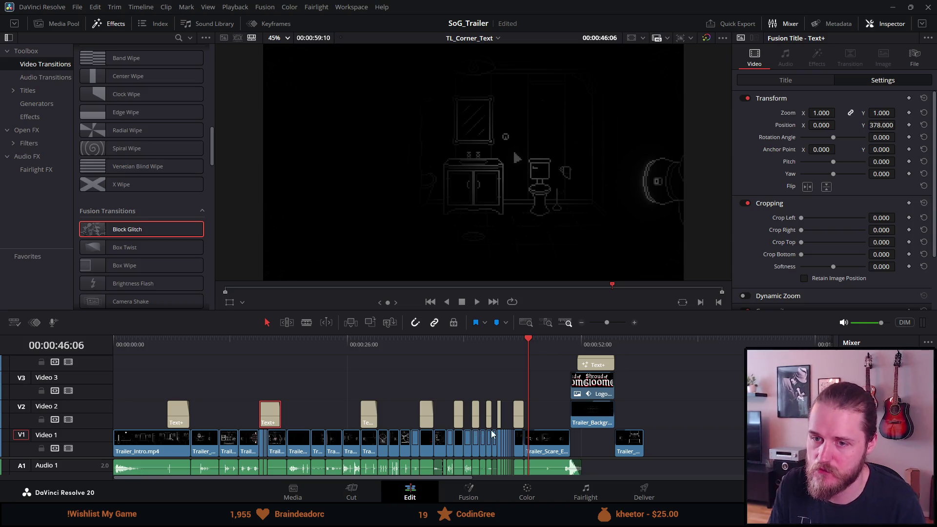
Scroll the Fusion transitions down to Glitch and park playback at 45:06
scroll(492, 434, "up", 5)
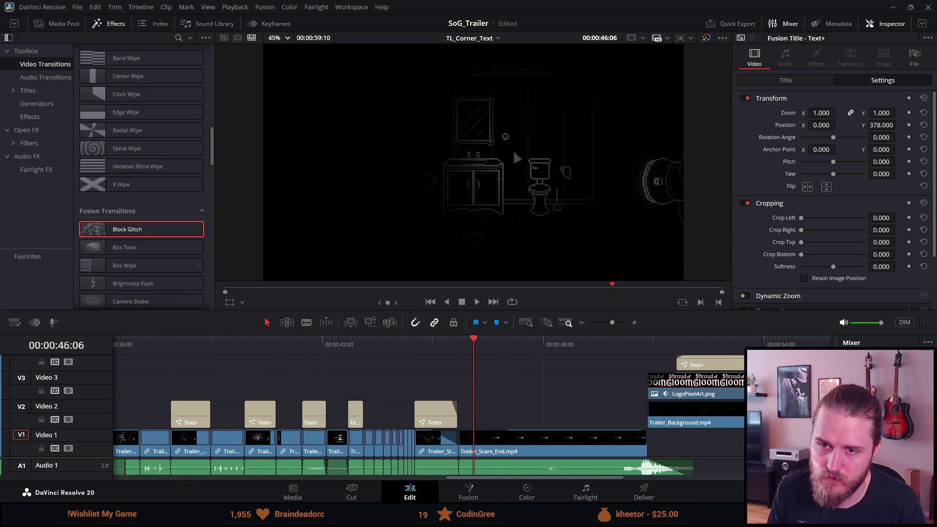
scroll(121, 211, "down", 3)
scroll(120, 210, "down", 8)
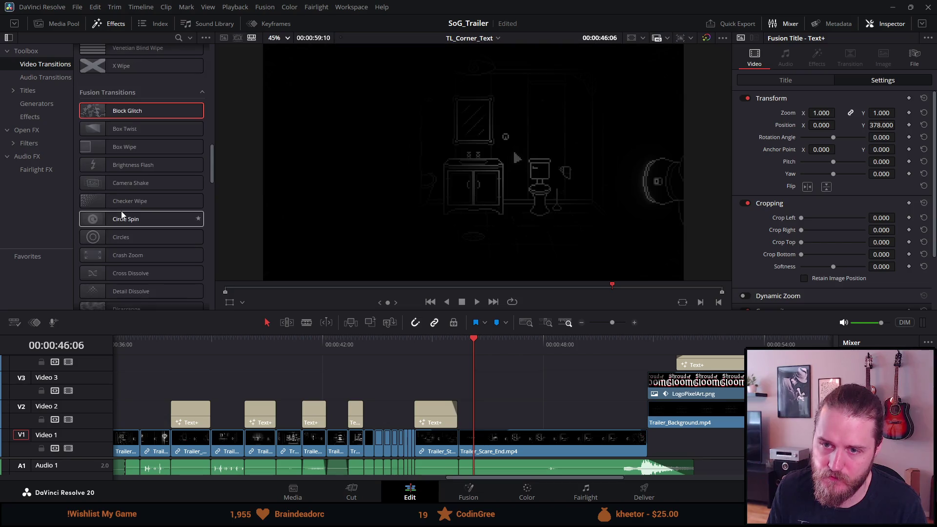
scroll(121, 210, "down", 5)
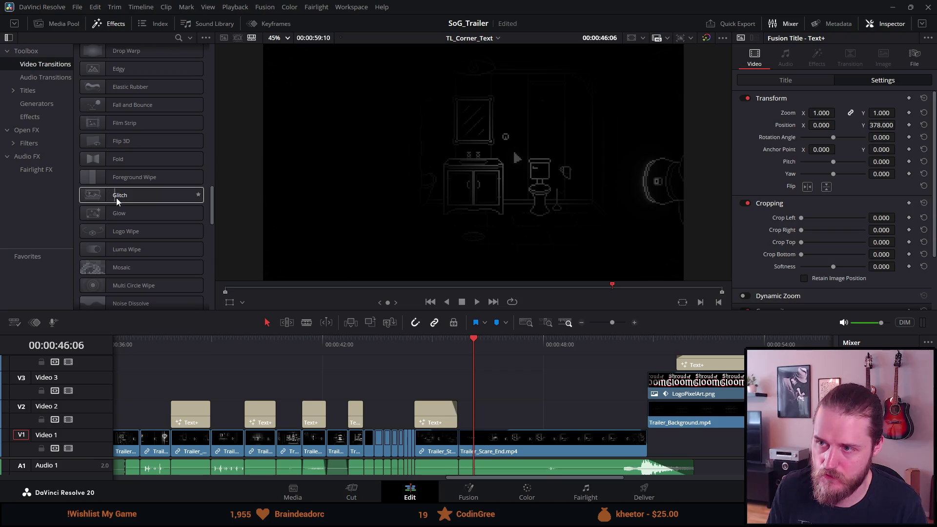
left_click(437, 345)
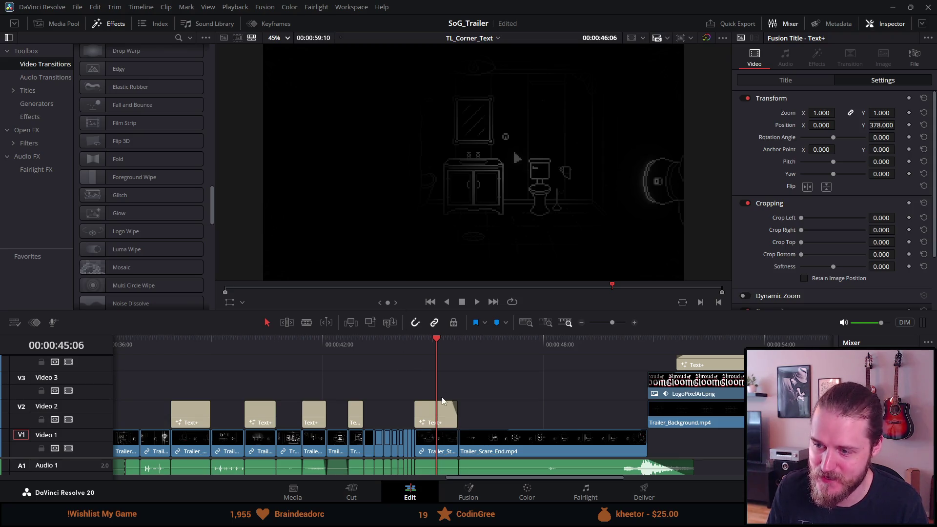
Select the last Text+ title on Video 2, scrub to 44:58 and save the project
left_click(437, 414)
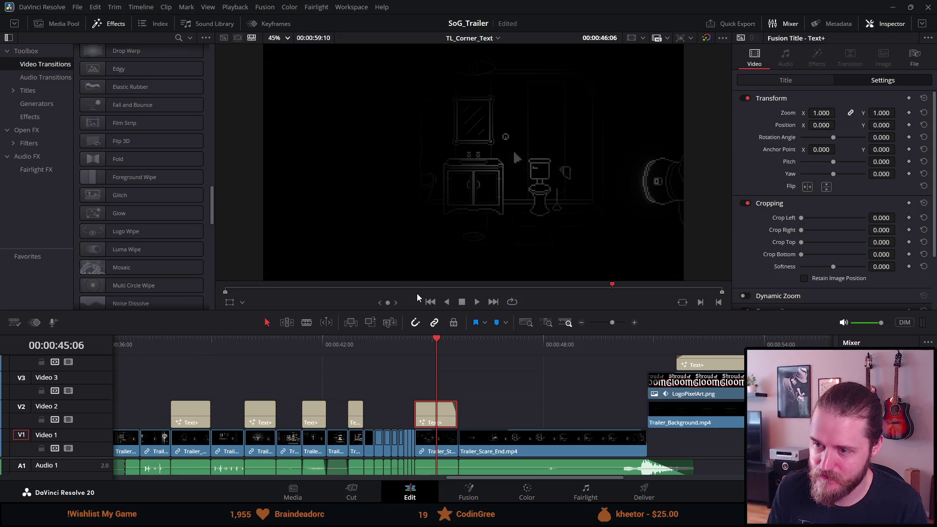
mouse_move(431, 340)
left_mouse_down()
mouse_move(418, 340)
mouse_move(432, 340)
left_mouse_up()
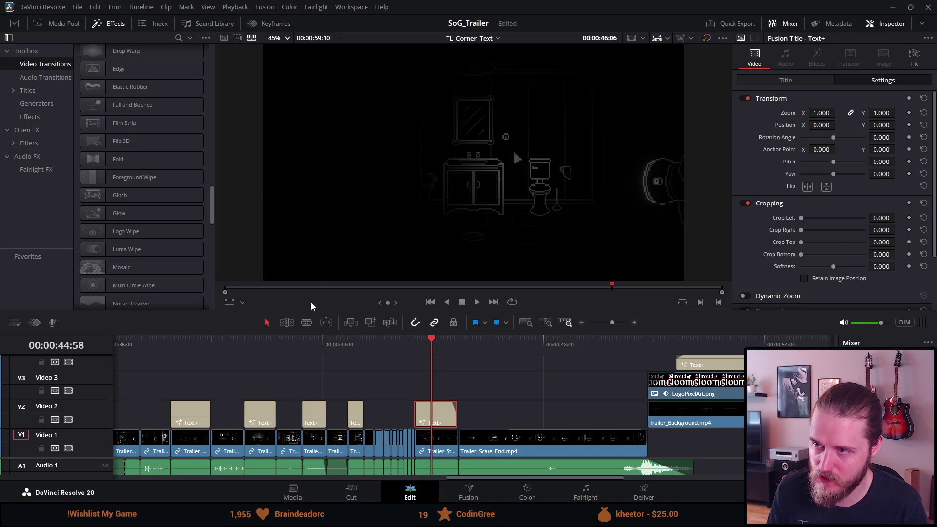
key("ctrl+s")
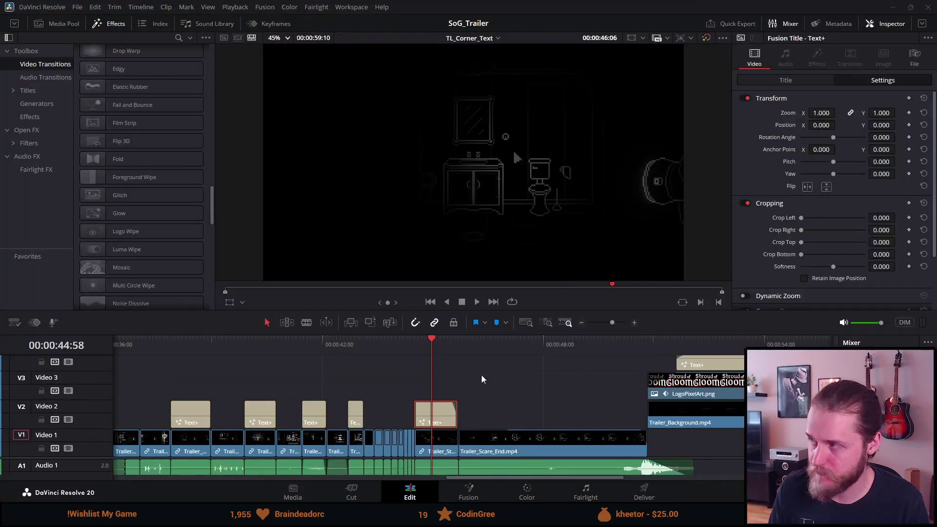
Move playback to 44:42, check the viewer zoom keeping 45%, and save again
left_click(382, 337)
left_click(423, 340)
left_click(286, 38)
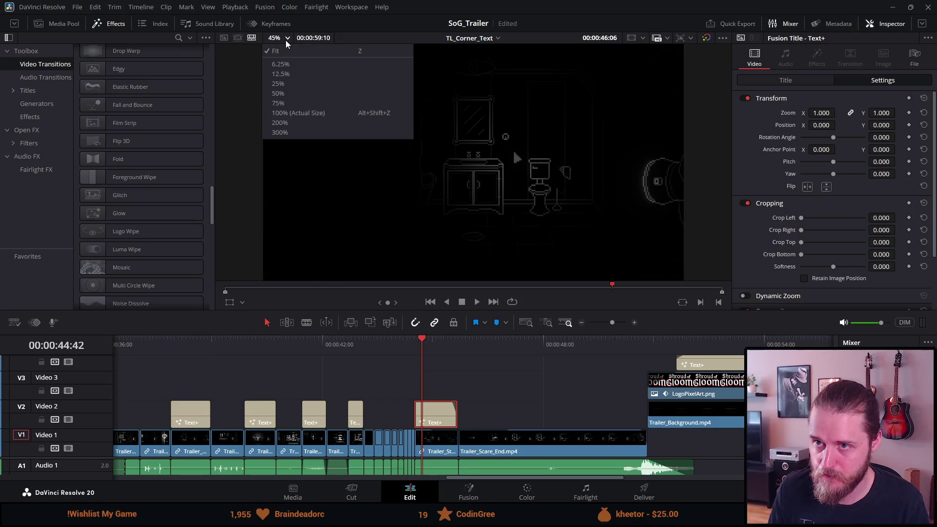
left_click(289, 49)
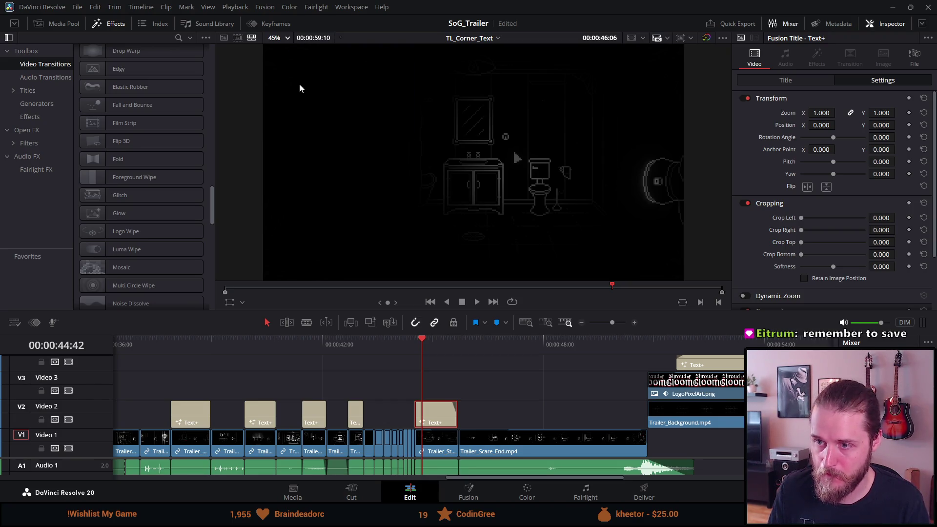
key("ctrl+s")
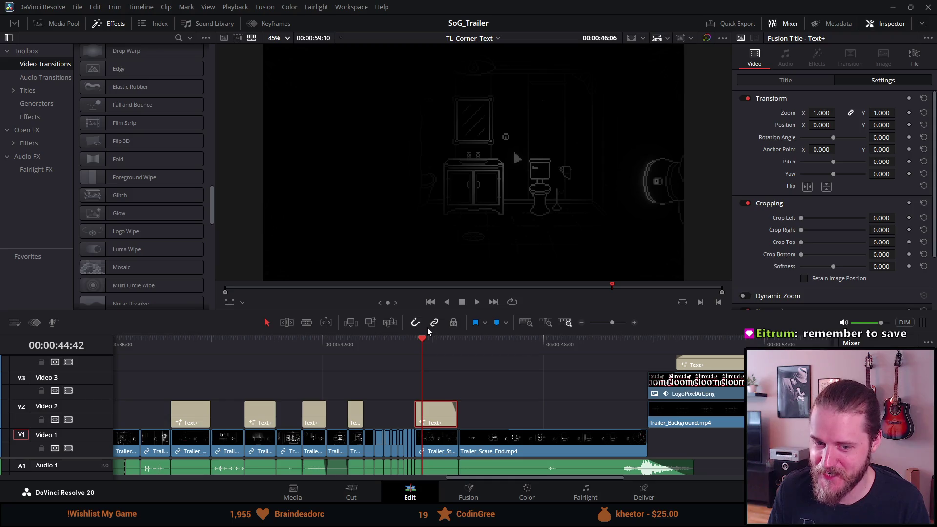
Move playback to 47:14 past the last title and scroll through the transitions list
left_click(515, 346)
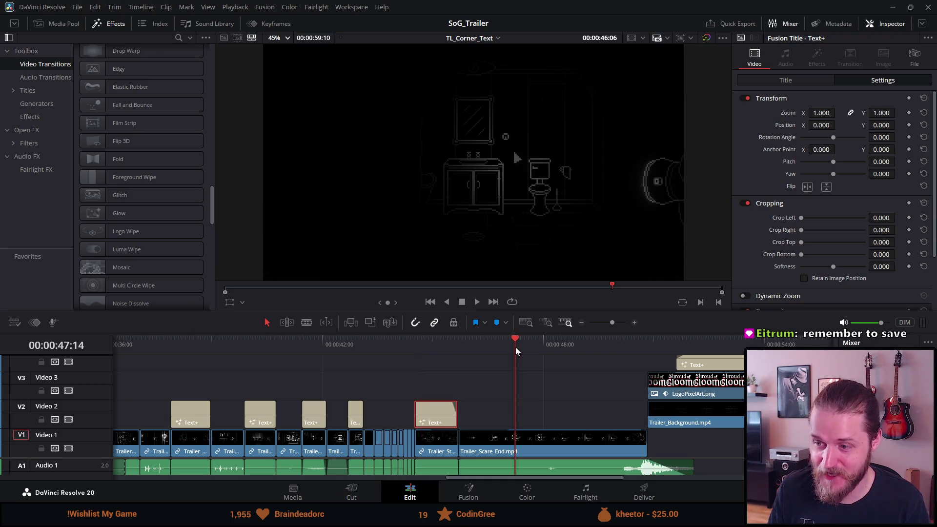
scroll(406, 354, "down", 3)
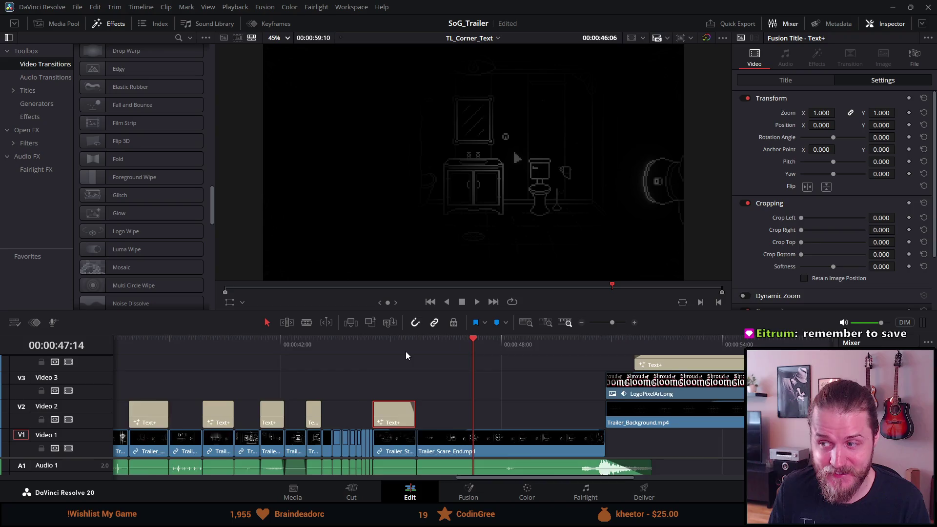
scroll(405, 352, "up", 3)
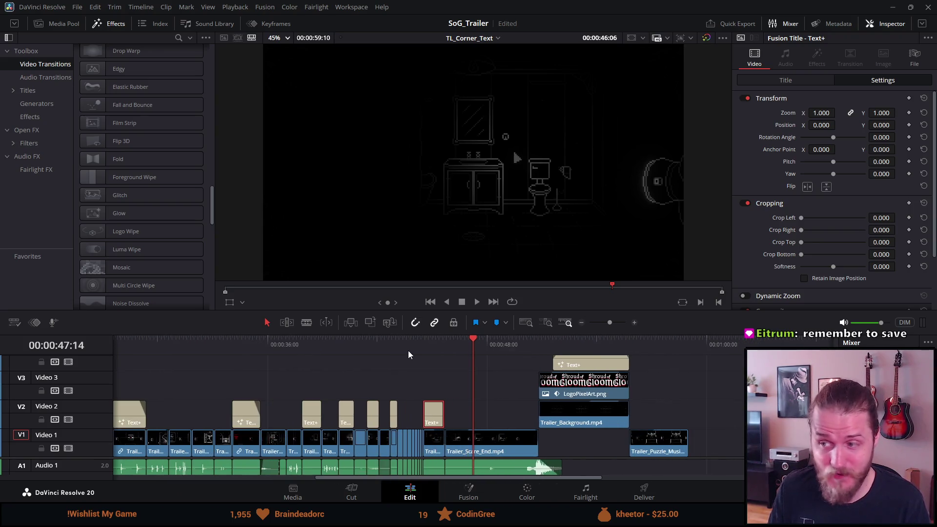
scroll(396, 352, "up", 2)
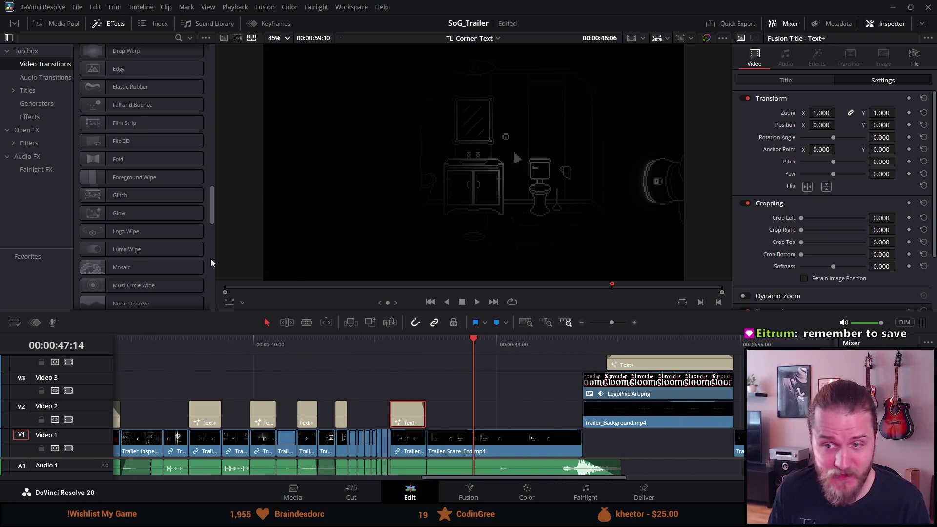
scroll(169, 256, "down", 5)
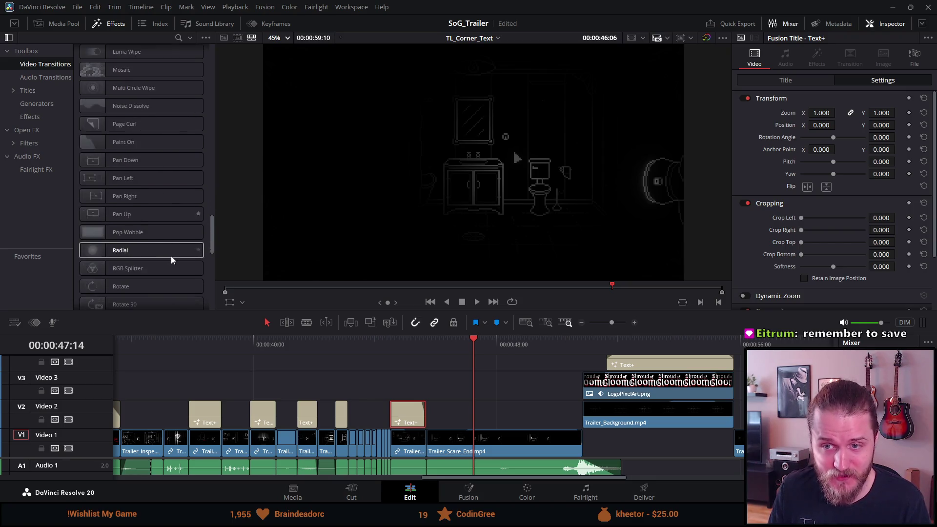
scroll(171, 256, "down", 3)
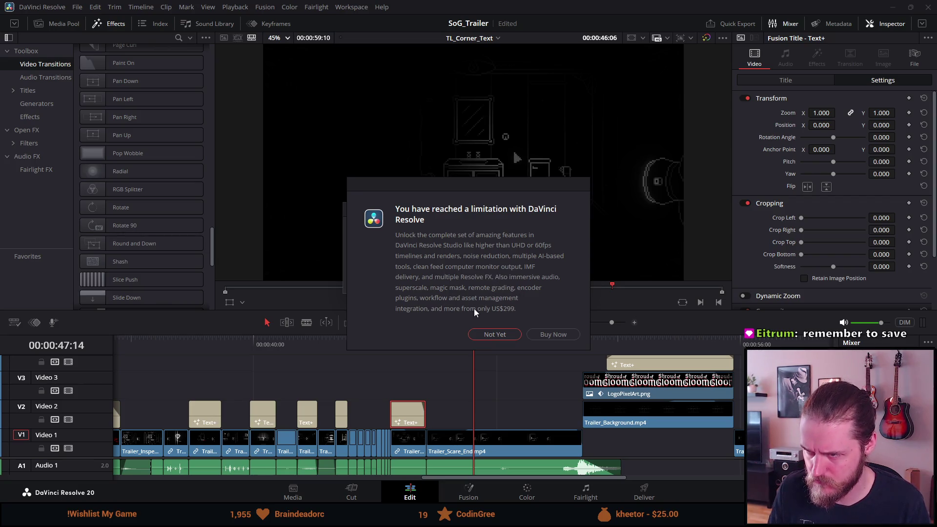
Dismiss the Studio upgrade prompt and both AnalogDamage 'Unknown tool found' warnings, then return to 45:10
left_click(487, 335)
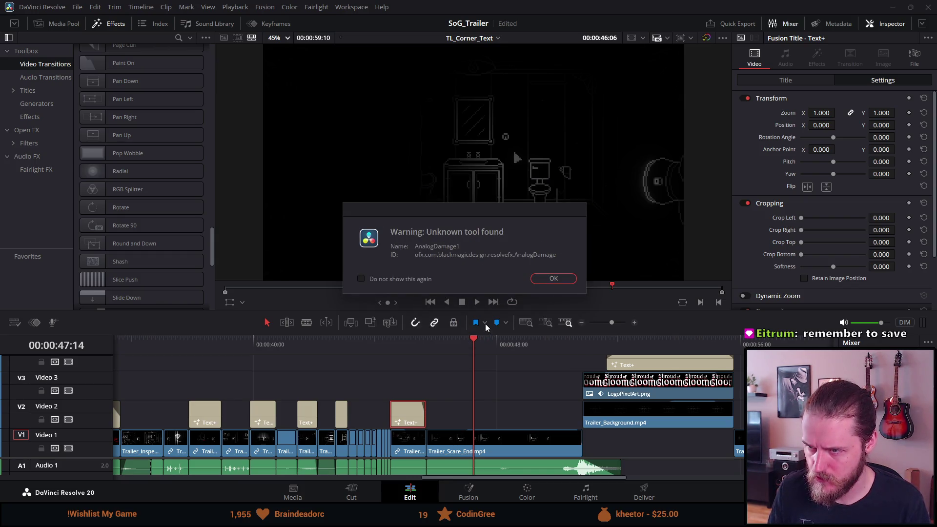
left_click(537, 279)
left_click(536, 278)
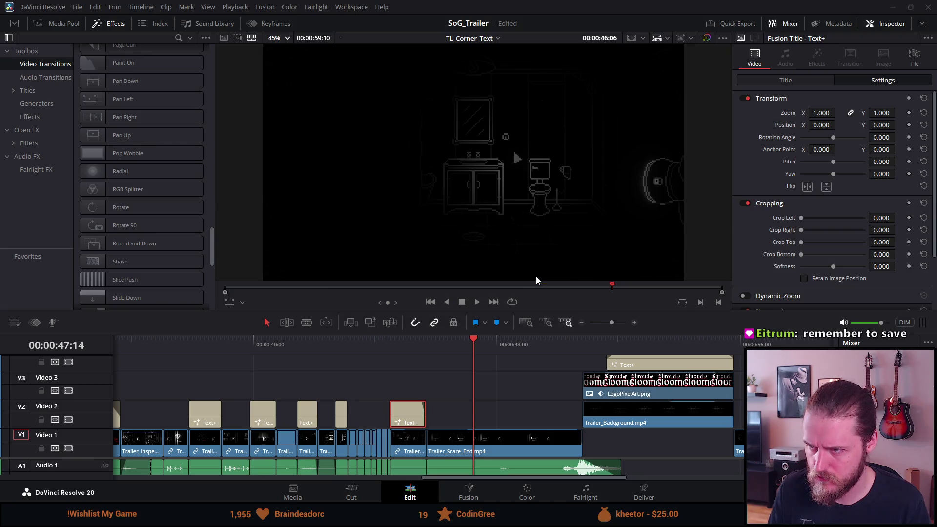
left_click(411, 343)
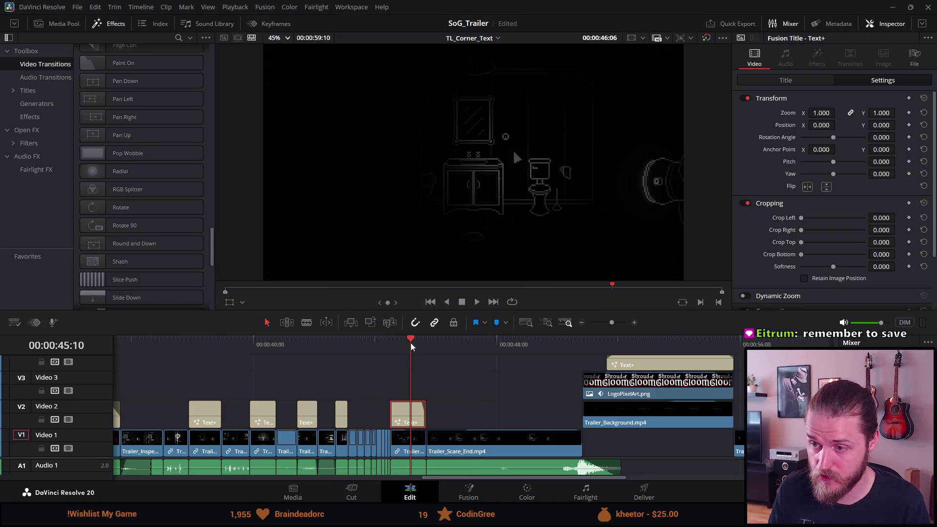
Scrub through the final titles and play the trailer from 42:58
left_click_drag(430, 347, 409, 348)
left_click(370, 344)
left_click(397, 342)
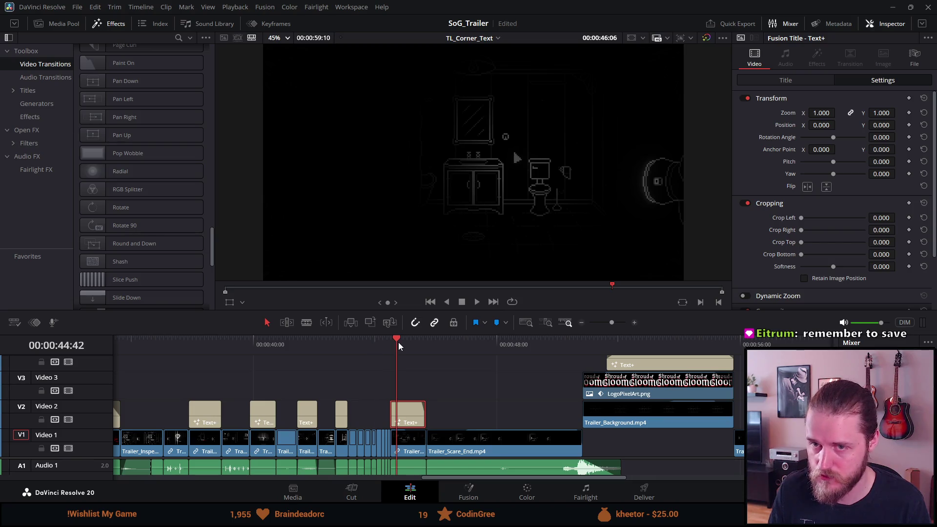
left_click(28, 90)
left_click(343, 347)
left_click(472, 302)
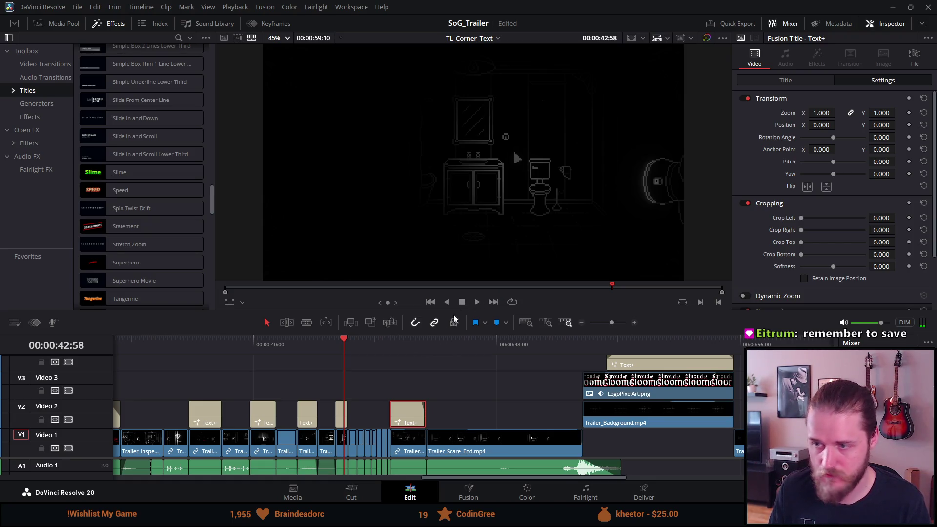
Zoom the timeline out, play the trailer from 34:04, then close DaVinci Resolve
scroll(406, 387, "left", 3)
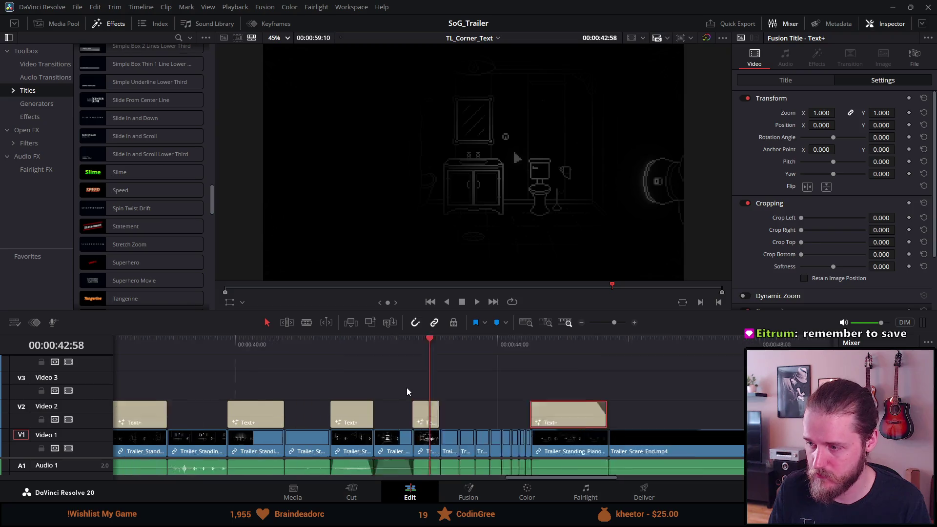
scroll(407, 391, "down", 3)
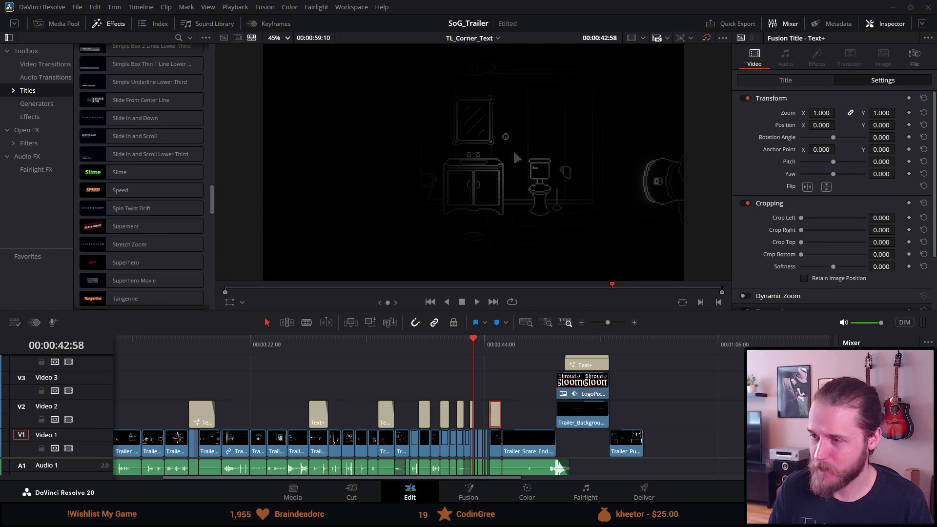
left_click(380, 344)
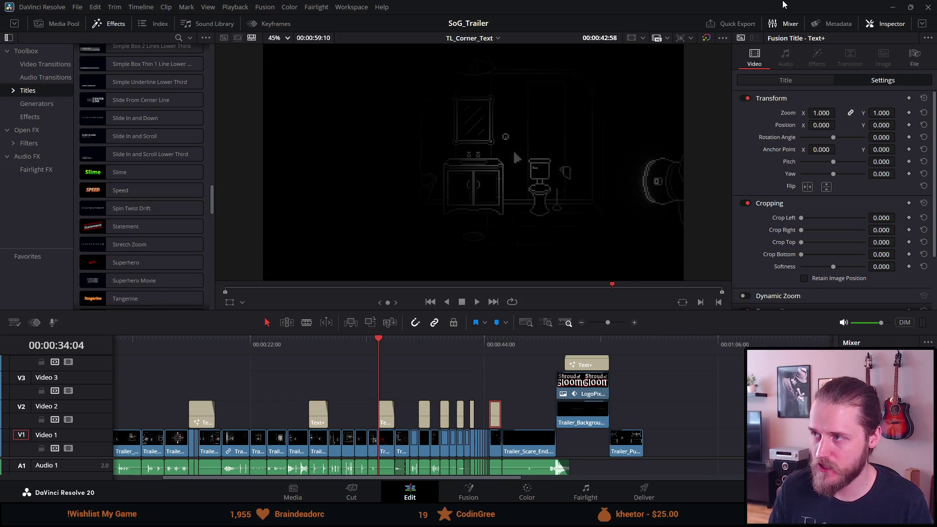
left_click(461, 301)
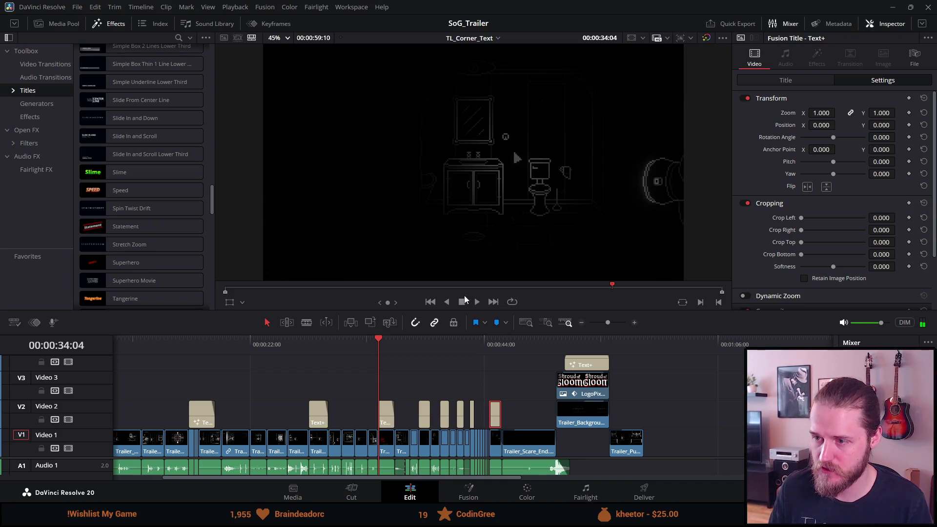
left_click(926, 4)
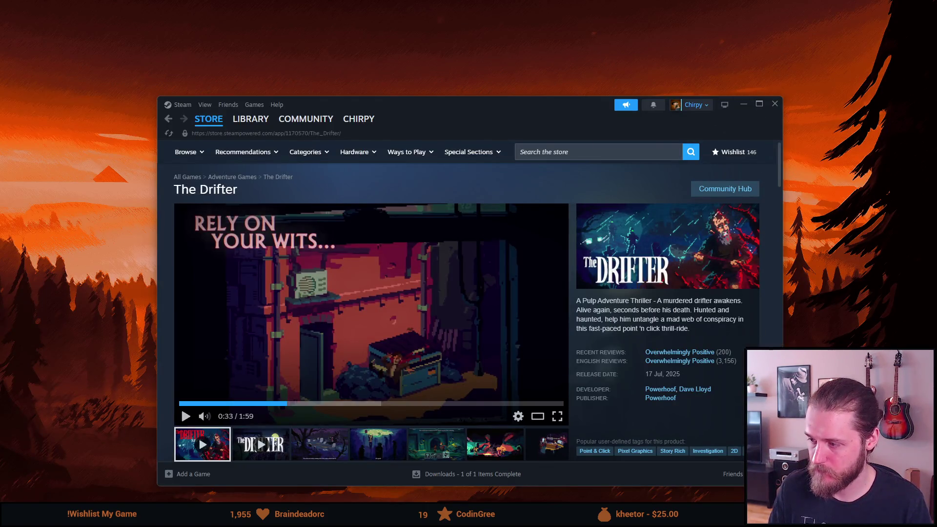
Exit Steam from its system tray icon menu
right_click(734, 516)
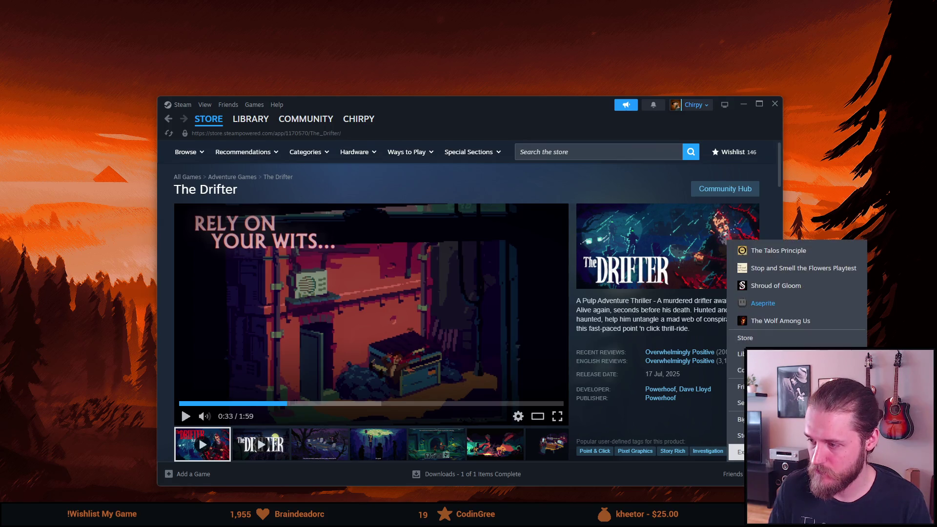
left_click(736, 452)
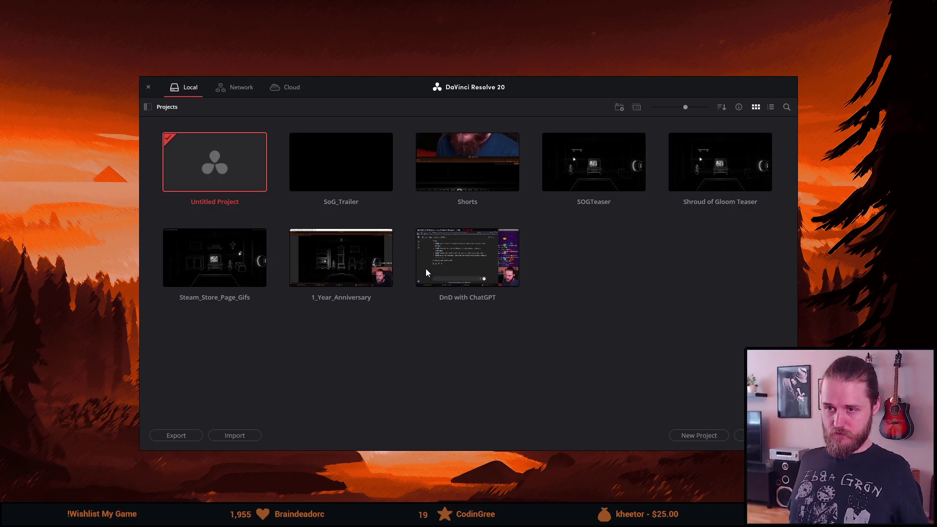
double_click(366, 190)
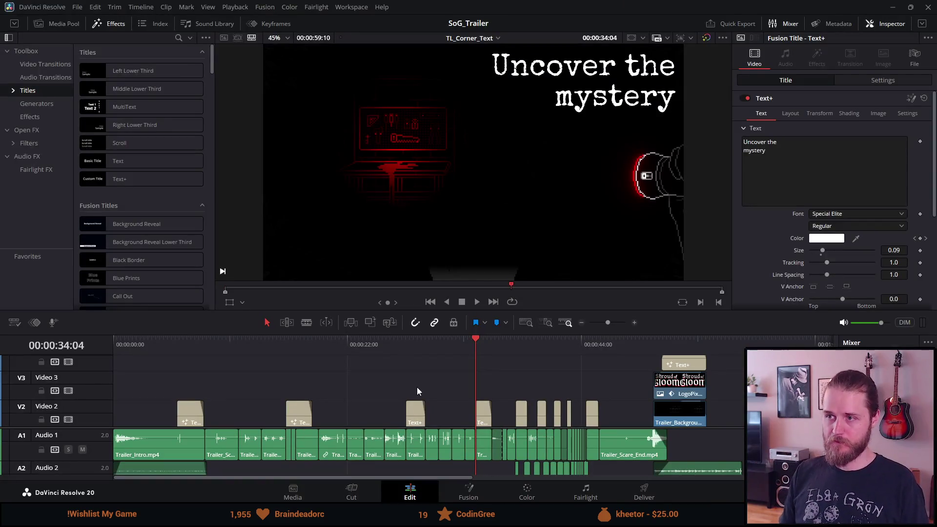
key("space")
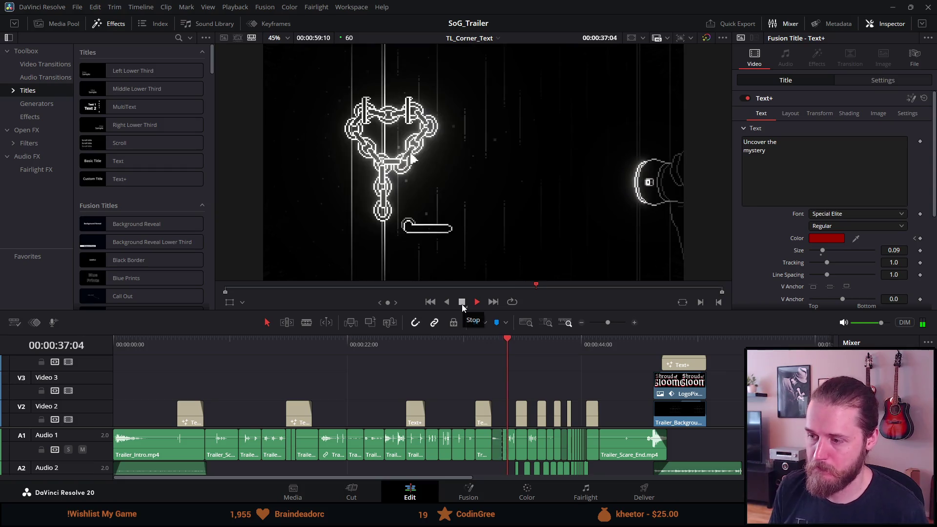
left_click(461, 303)
left_click(486, 347)
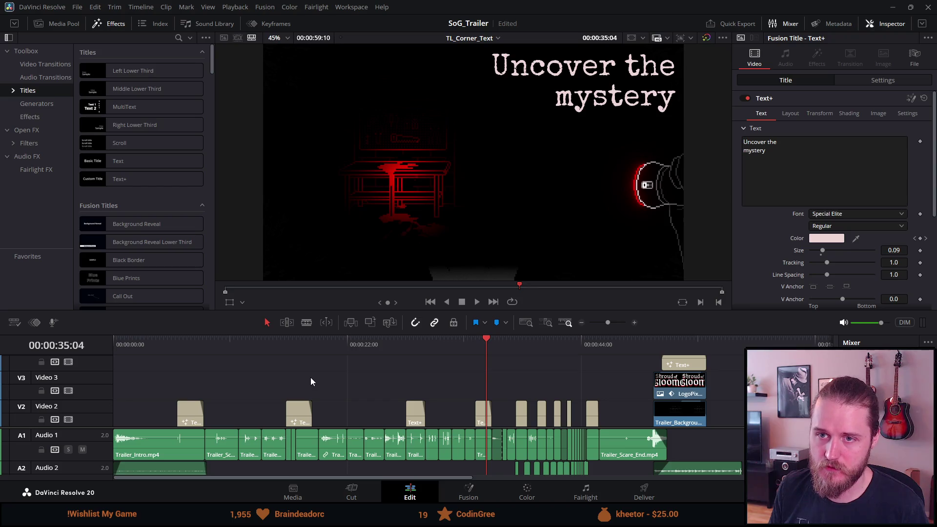
left_click(589, 347)
key("space")
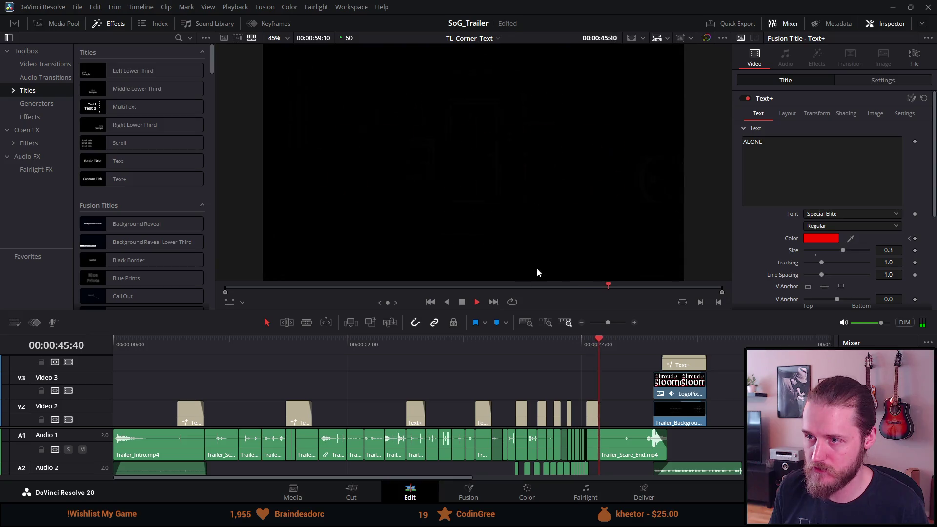
left_click(466, 303)
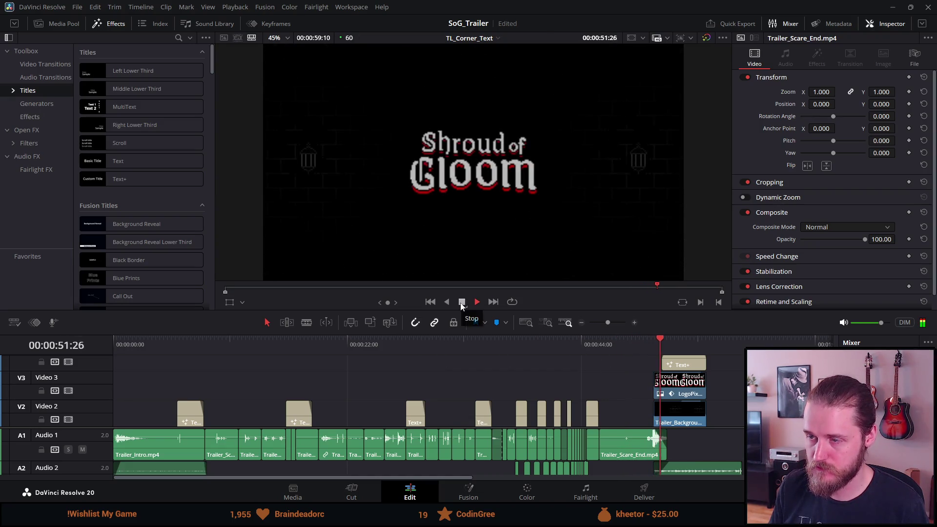
left_click(168, 345)
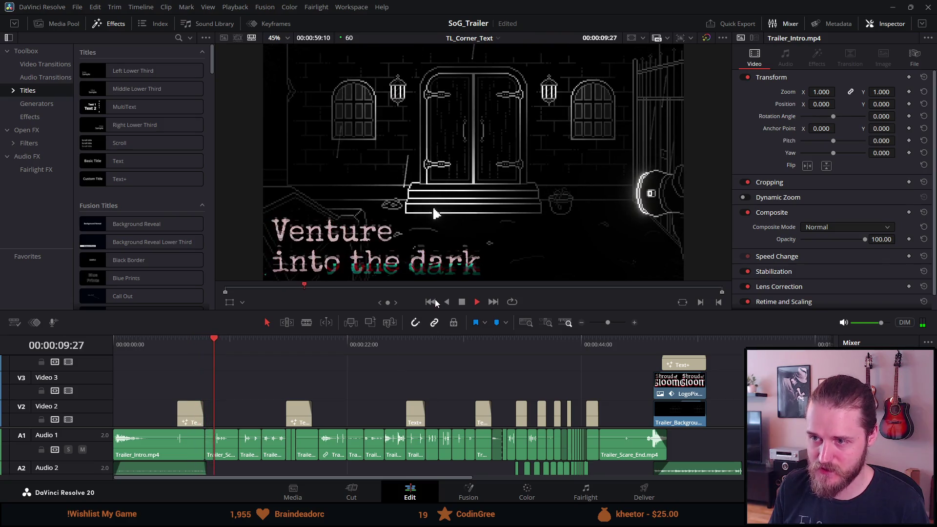
left_click(461, 302)
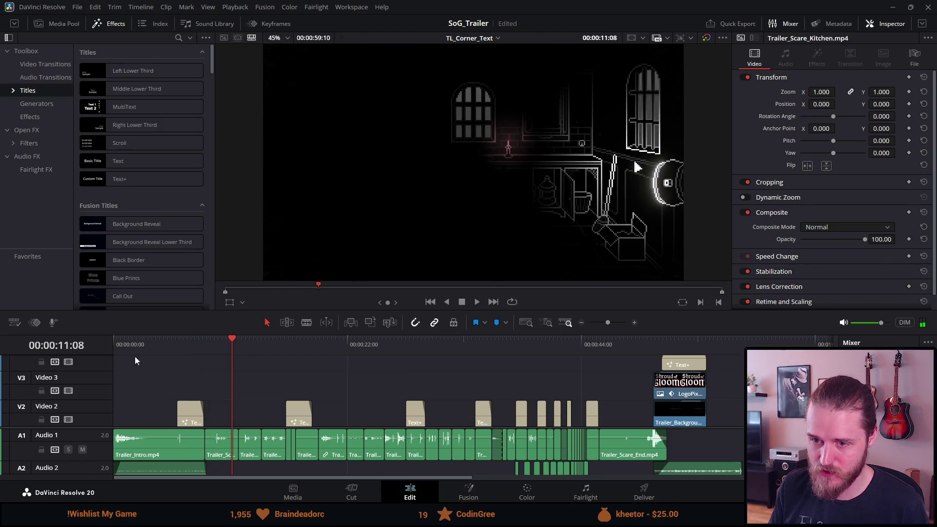
left_click(185, 344)
Preview the 'Venture into the dark' title from its first frame
scroll(206, 420, "up", 5)
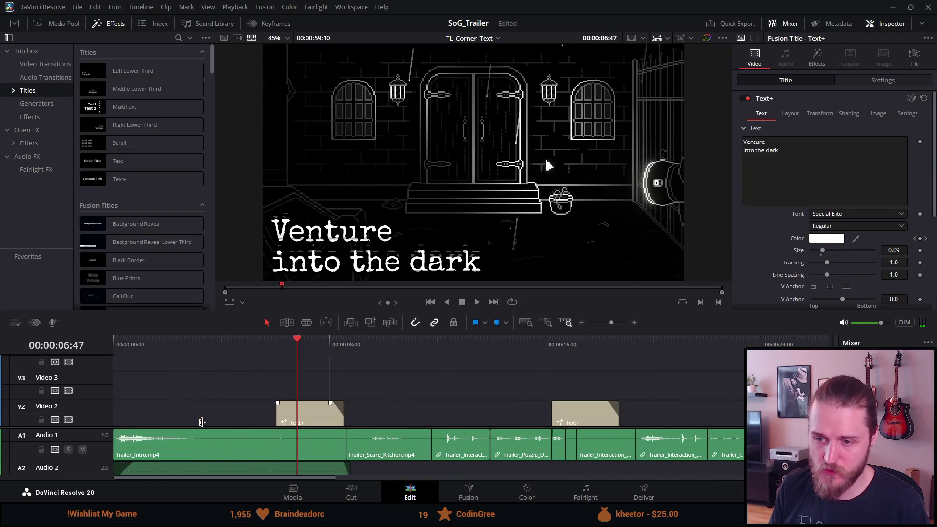
left_click(430, 341)
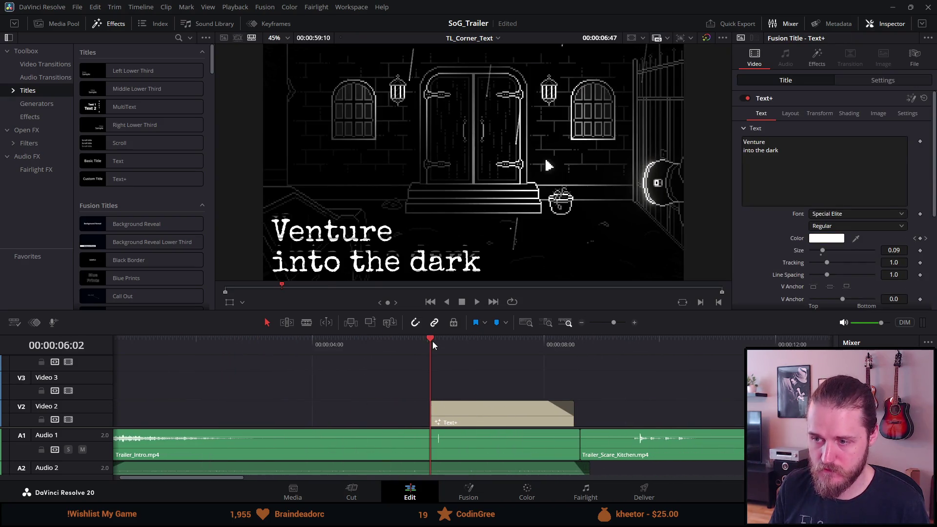
key("space")
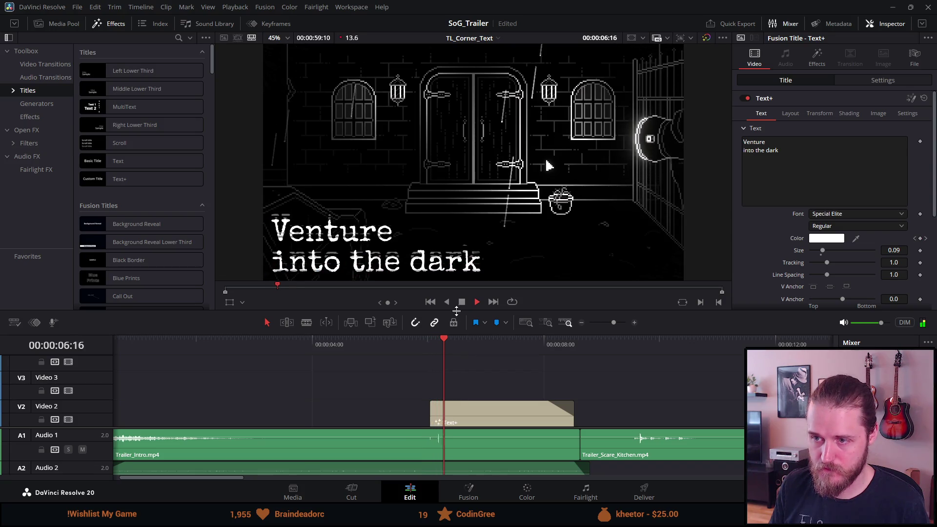
left_click(463, 302)
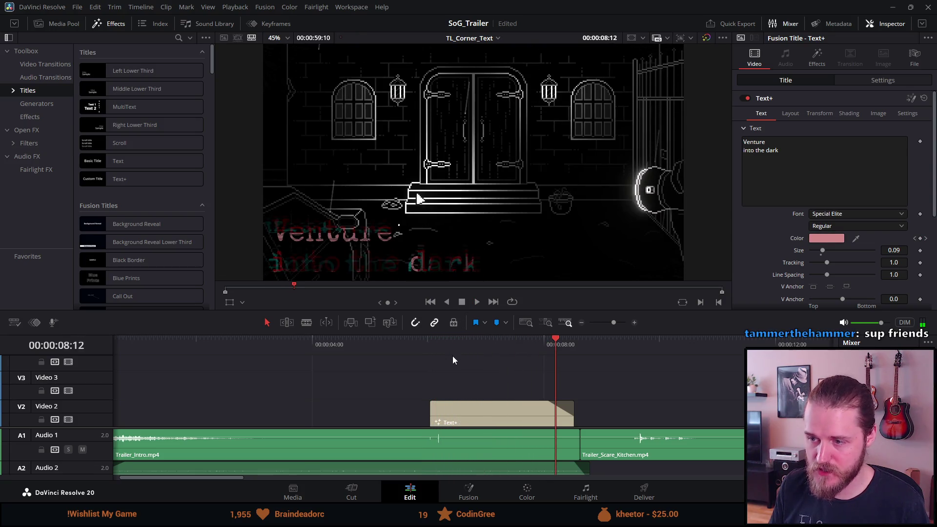
left_click(451, 349)
Select the Text+ clip on Video 2 and expand Advanced Controls in its Title settings
left_click(462, 404)
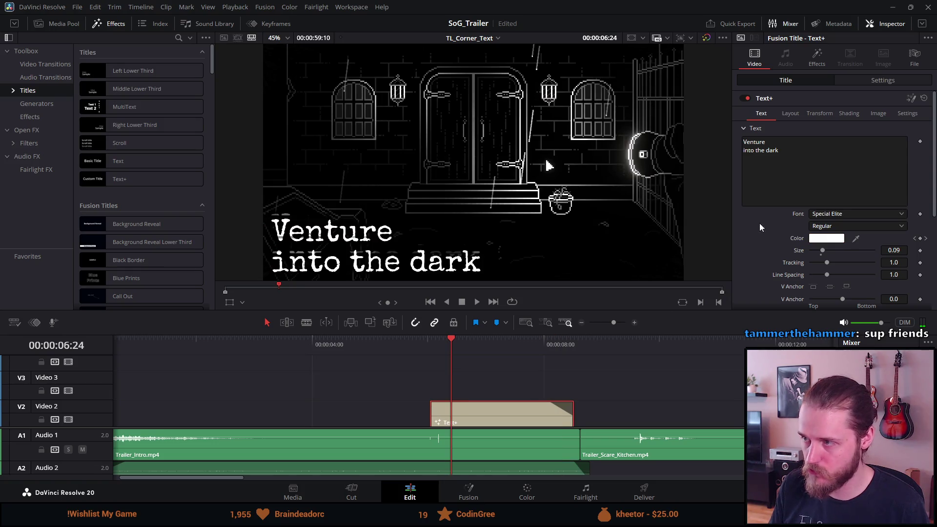
scroll(789, 209, "down", 6)
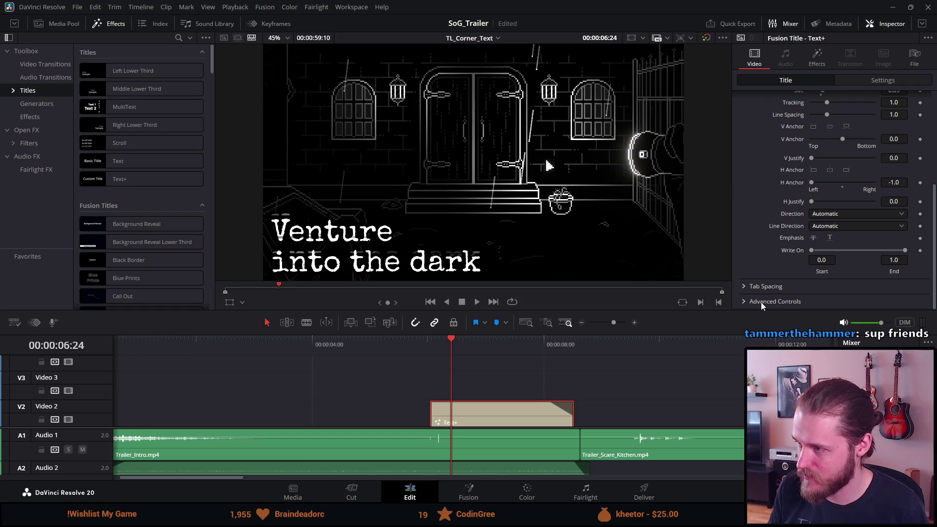
left_click(744, 302)
scroll(744, 301, "down", 3)
scroll(743, 300, "up", 3)
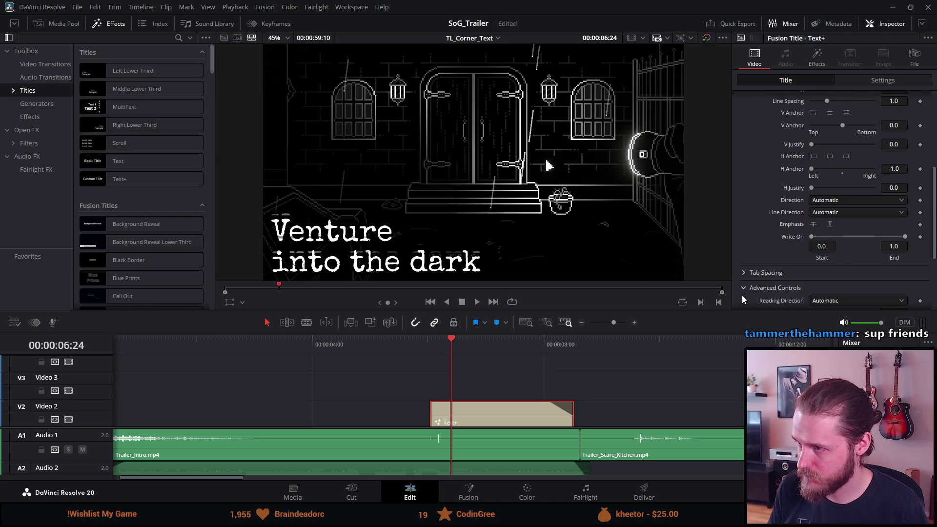
scroll(740, 275, "up", 2)
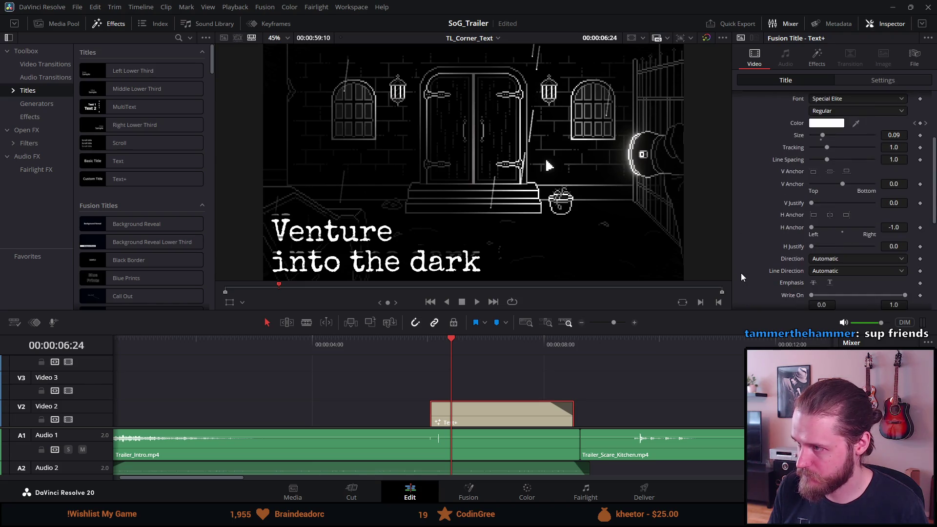
scroll(740, 273, "up", 4)
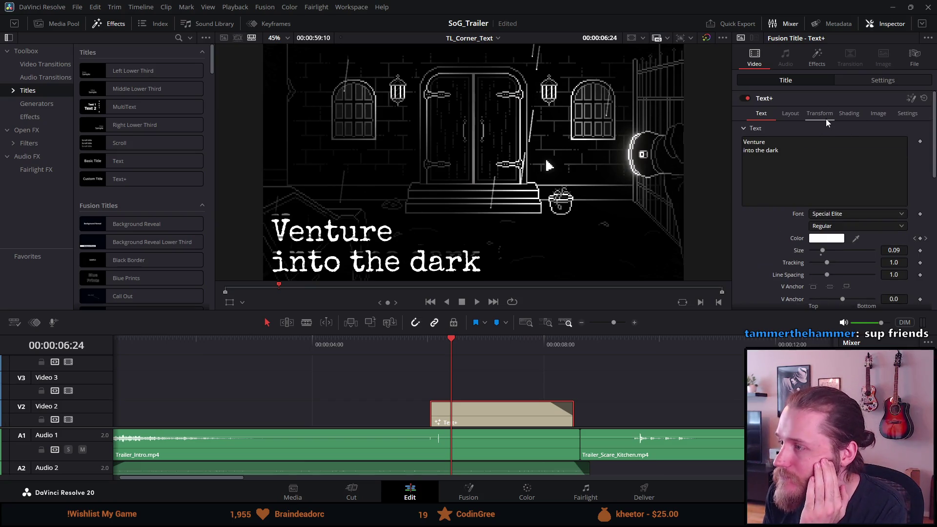
left_click(820, 67)
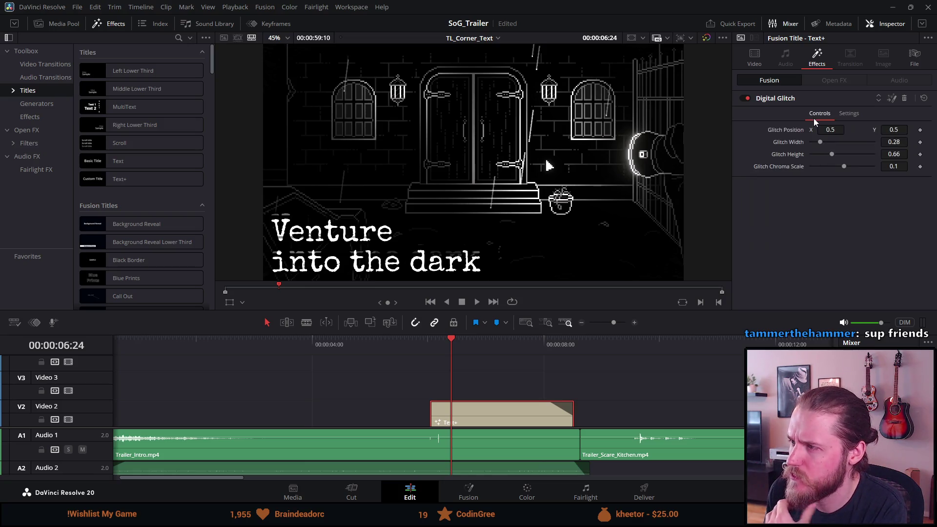
Play the title twice from its start to watch the Digital Glitch effect
left_click(429, 346)
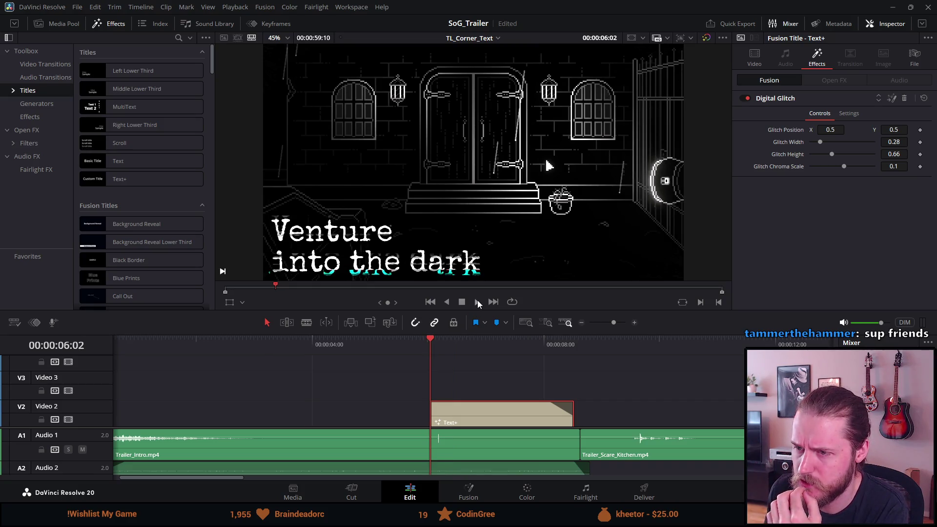
left_click(477, 302)
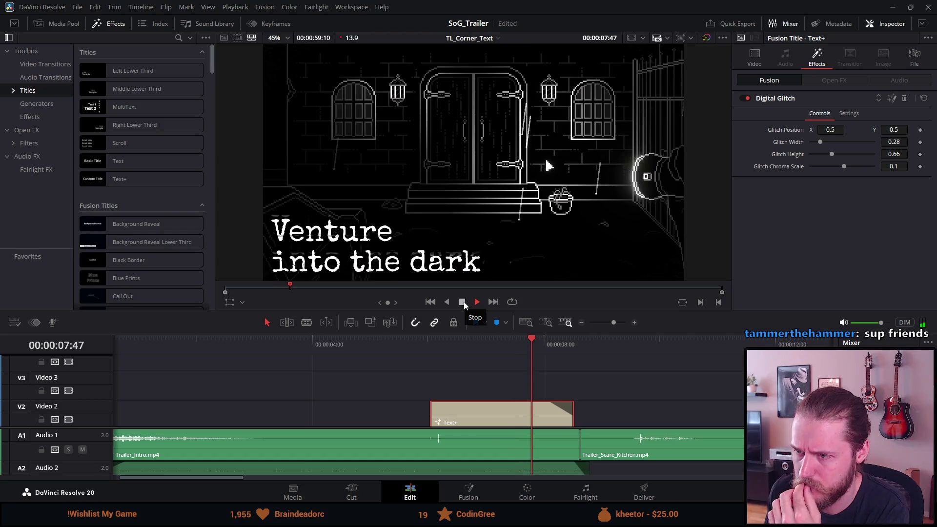
left_click(464, 303)
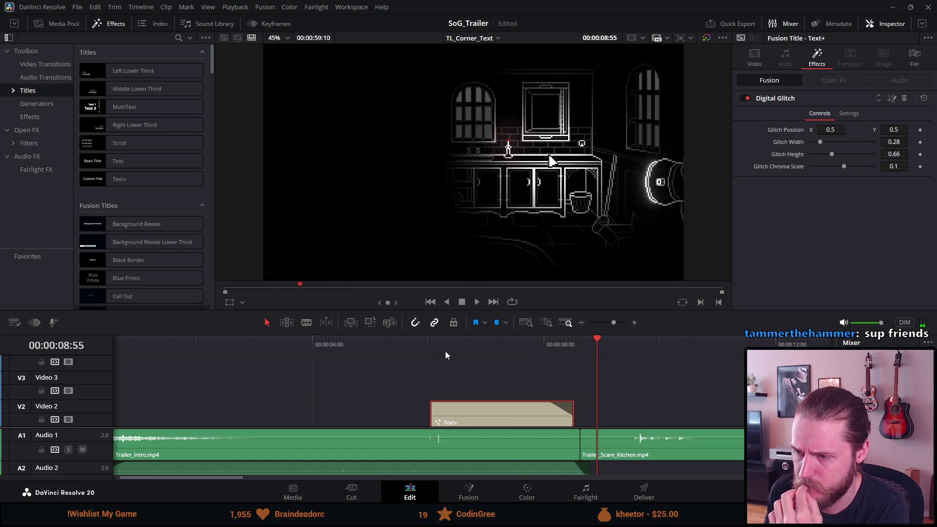
left_click(432, 344)
left_click(519, 341)
left_click(476, 303)
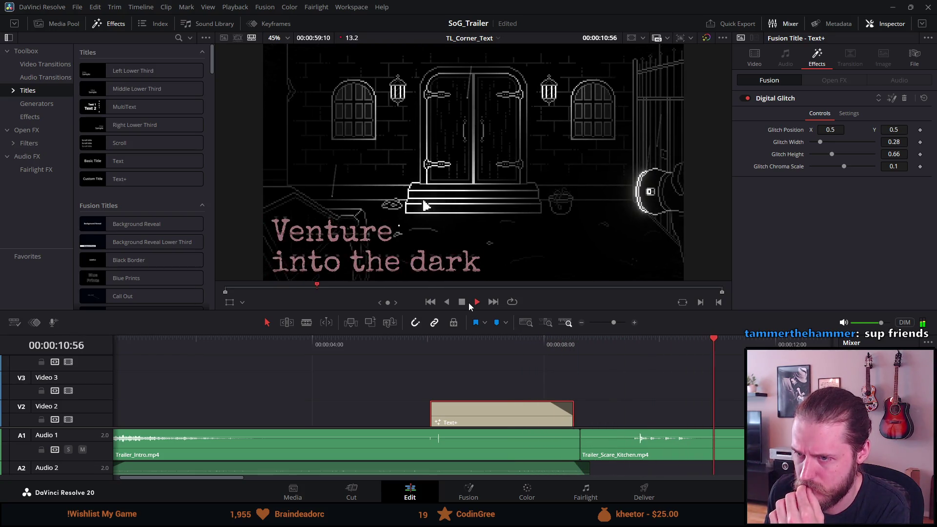
left_click(462, 302)
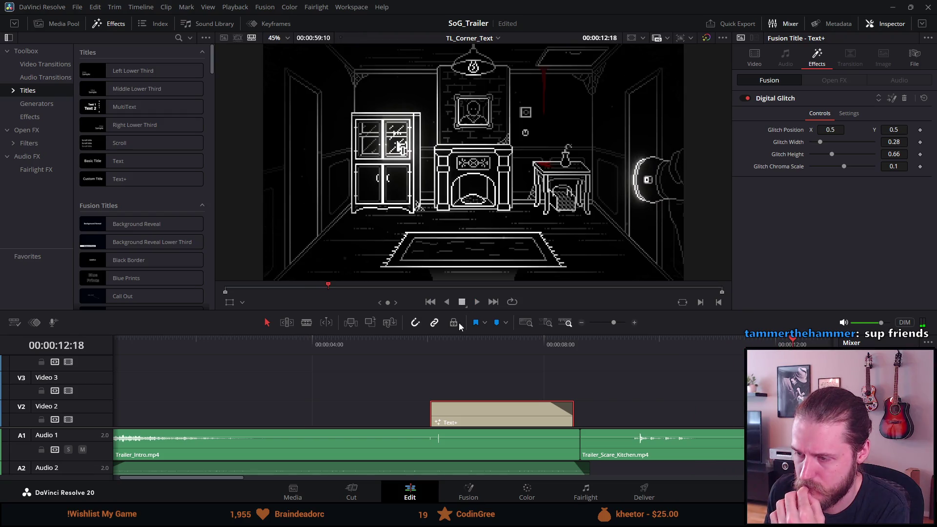
left_click(434, 342)
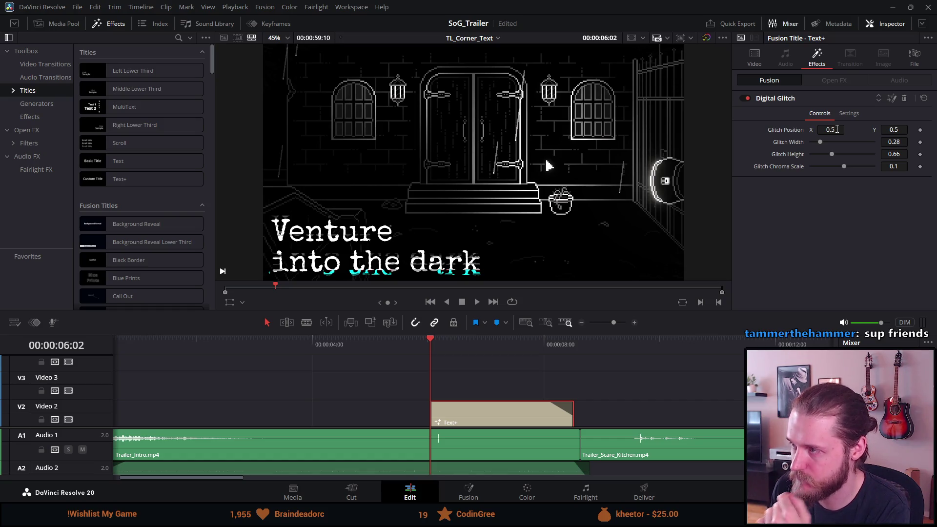
double_click(836, 130)
Try alternative Digital Glitch position X and Y values on the title
type("0.395")
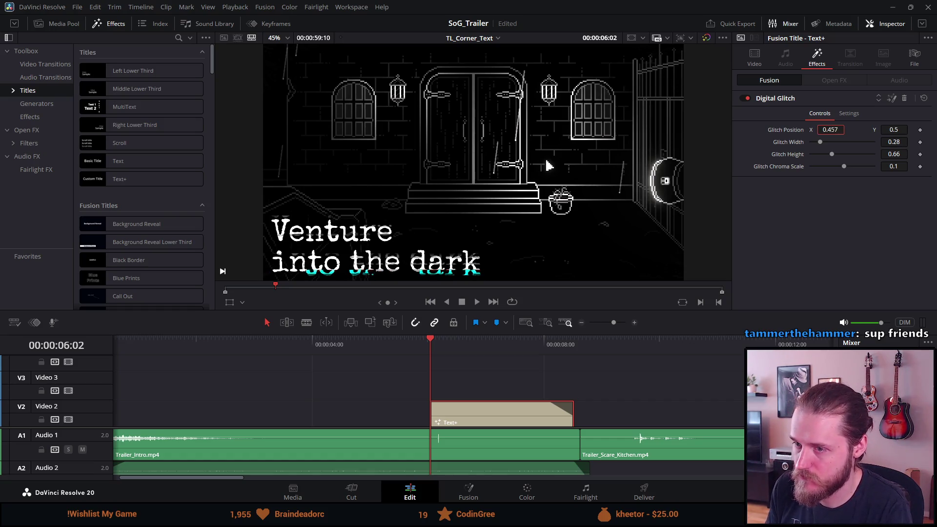
key("BackSpace")
key("BackSpace")
key("BackSpace")
type("27")
key("BackSpace")
type("02")
key("Return")
left_click(900, 131)
key("BackSpace")
type("181")
key("BackSpace")
key("BackSpace")
type("93")
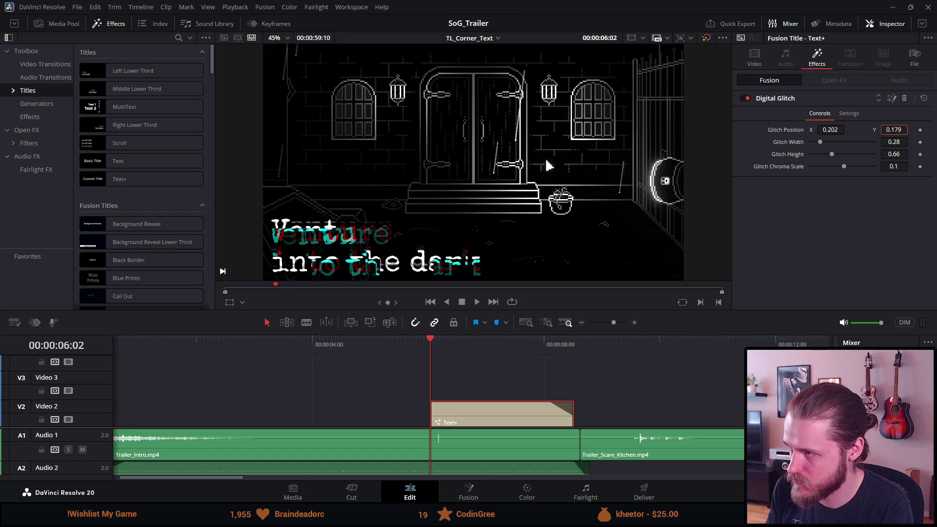
key("Return")
Preview the glitch and drag its X position sideways to compare the result
left_click(412, 342)
key("space")
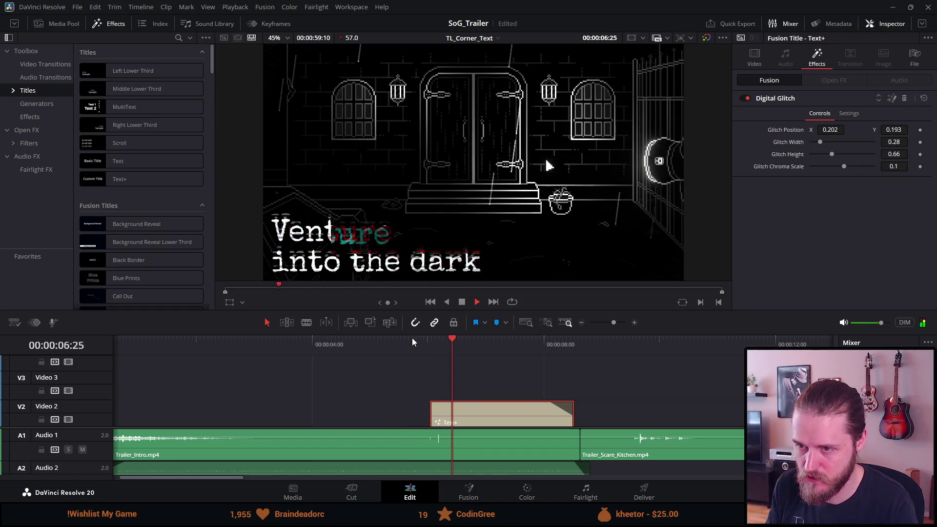
left_click(461, 302)
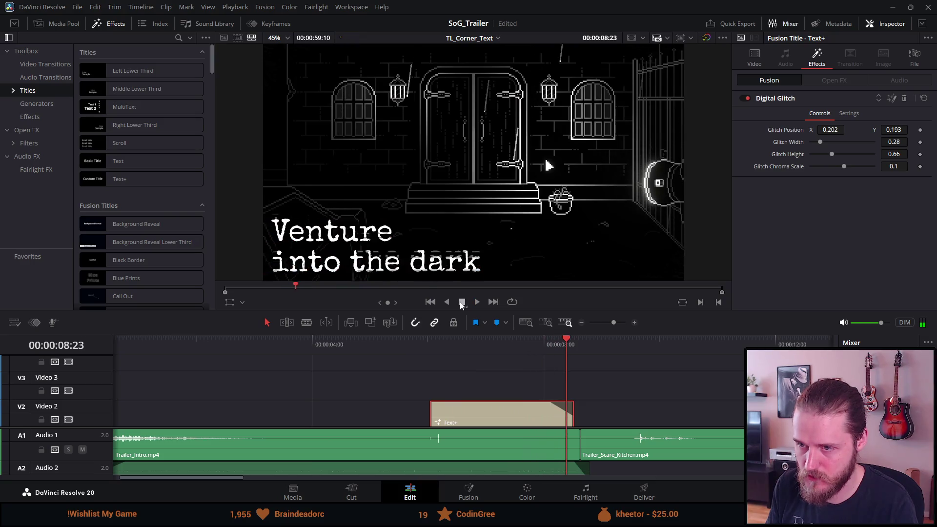
left_click_drag(835, 127, 924, 130)
left_click(426, 345)
key("space")
left_click(463, 302)
Reset Digital Glitch position X and Y to 0.5
left_click(834, 130)
type("0.9")
key("BackSpace")
type("5")
key("Tab")
type("0.5")
key("Tab")
key("Tab")
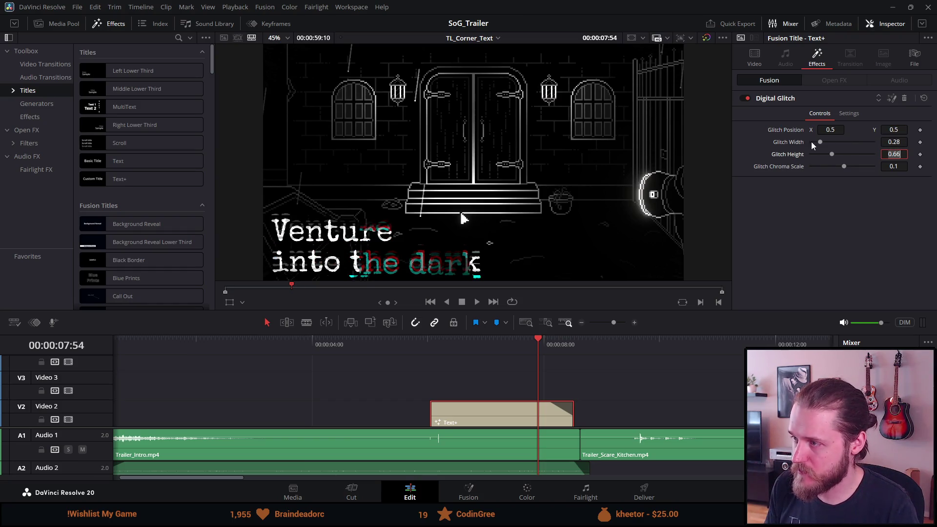
Set Glitch Width 0.2 and Height 0.28, trial the chroma scale, and save
left_click_drag(833, 153, 818, 143)
left_click(821, 153)
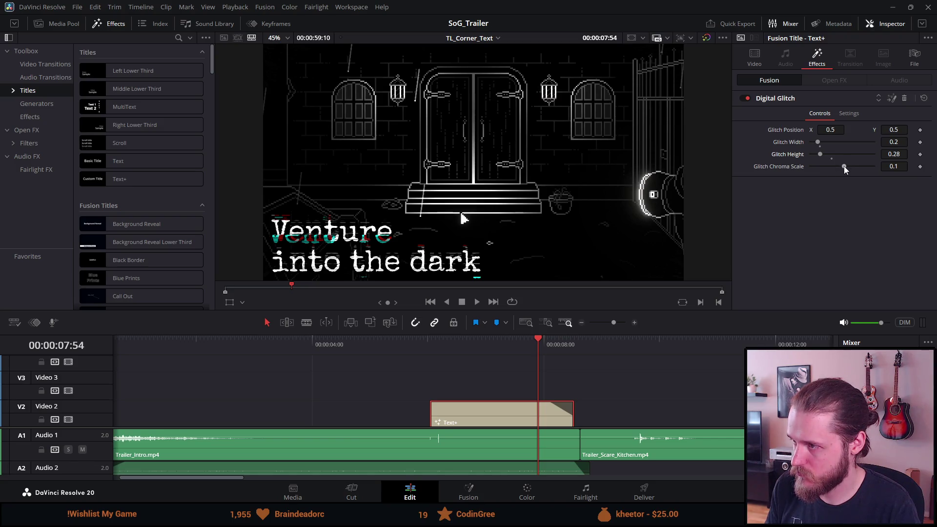
mouse_move(844, 166)
left_mouse_down()
mouse_move(820, 165)
mouse_move(842, 168)
left_mouse_up()
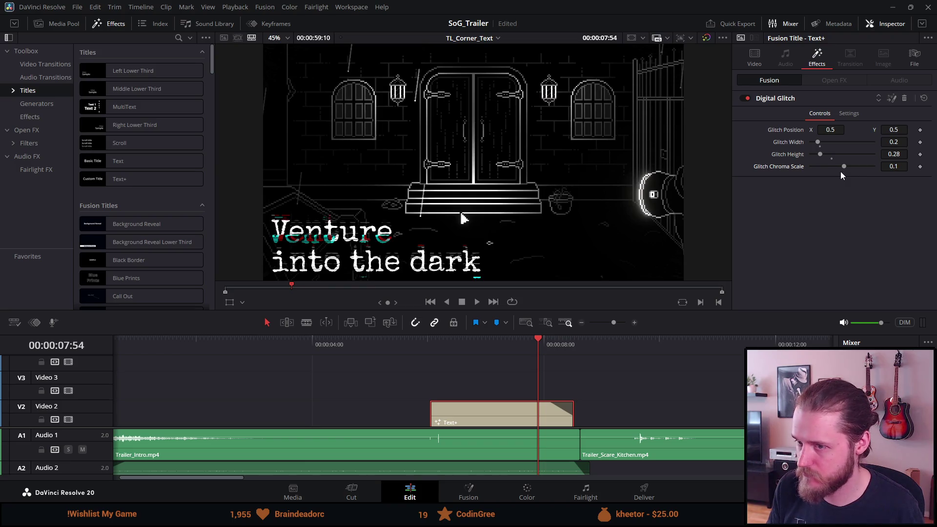
key("ctrl+s")
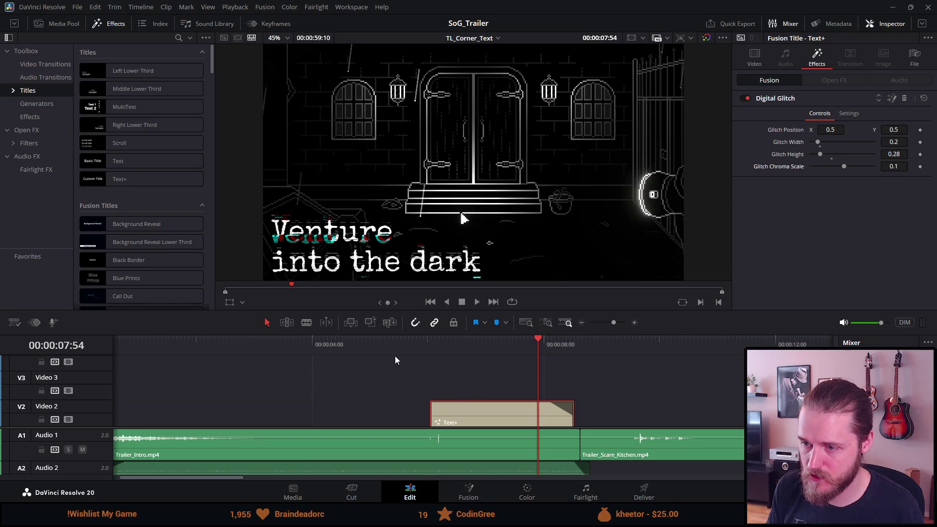
left_click(426, 348)
left_click(414, 343)
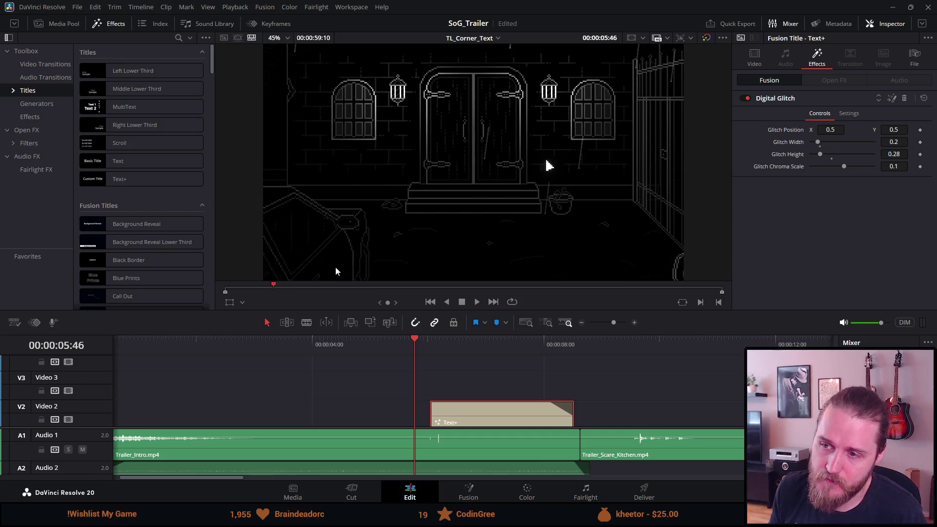
key("space")
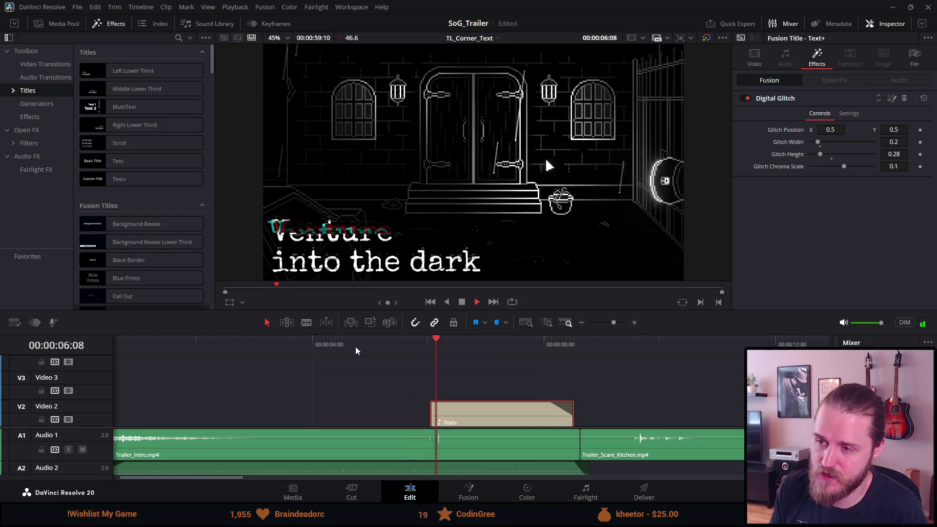
left_click(461, 303)
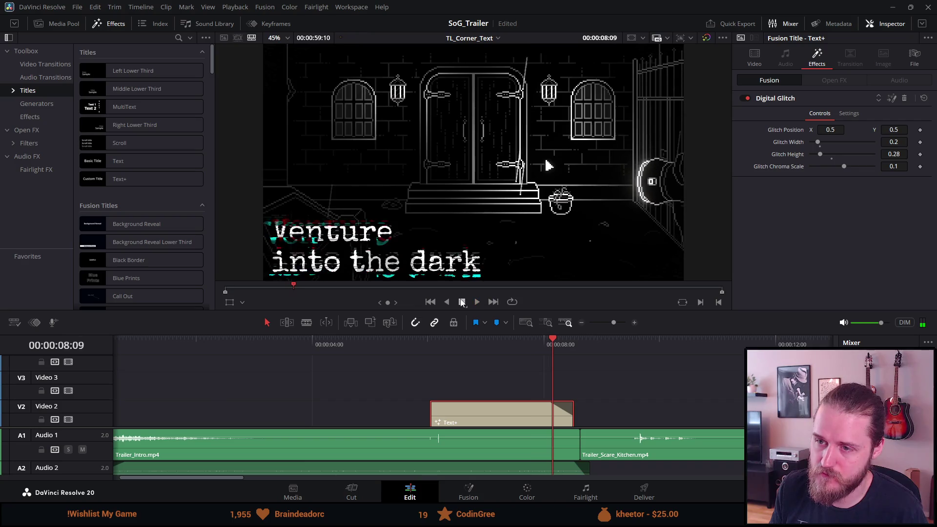
left_click(466, 338)
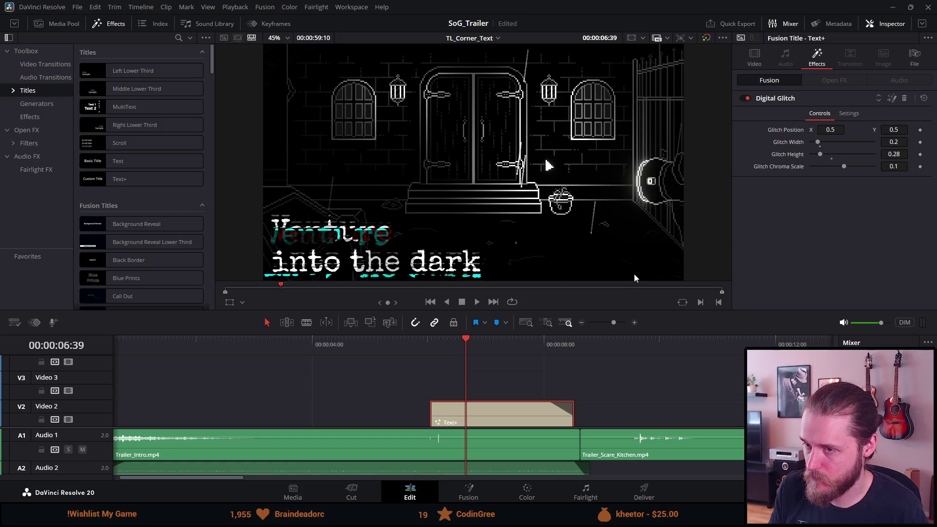
left_click(431, 347)
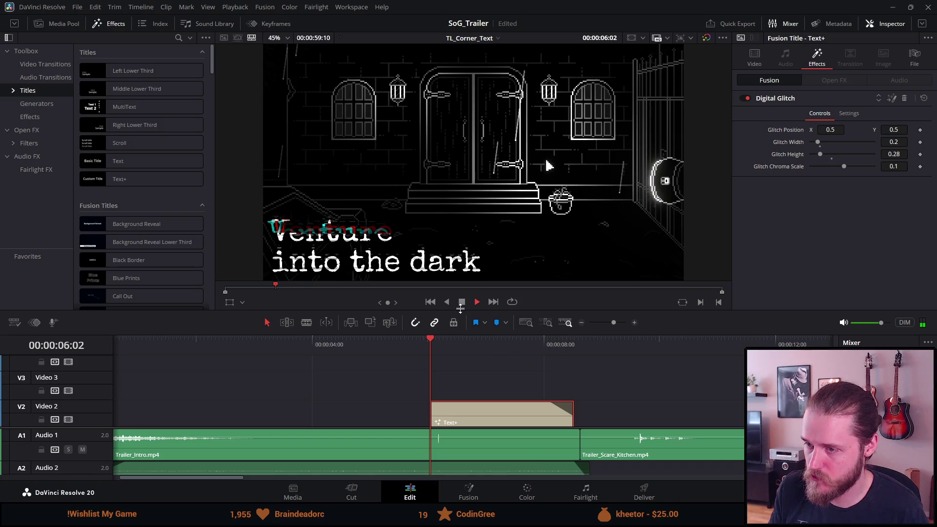
key("space")
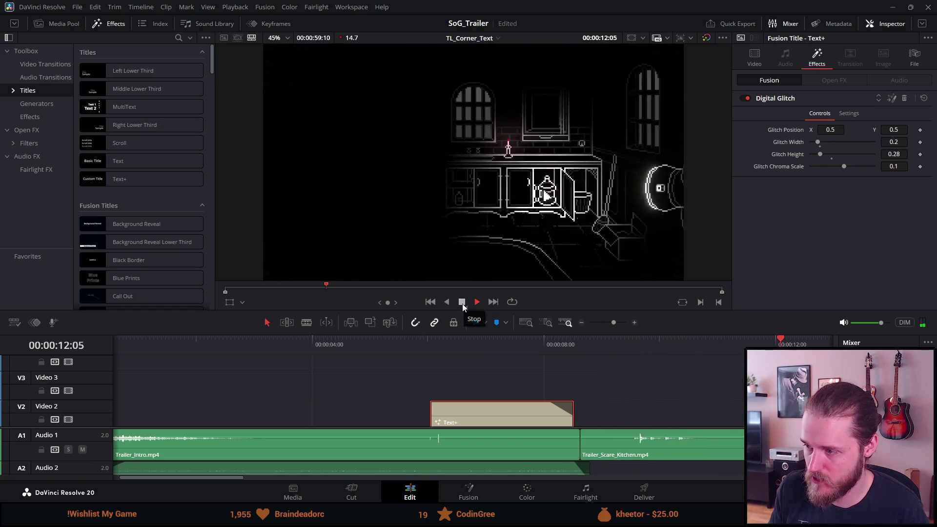
left_click(462, 302)
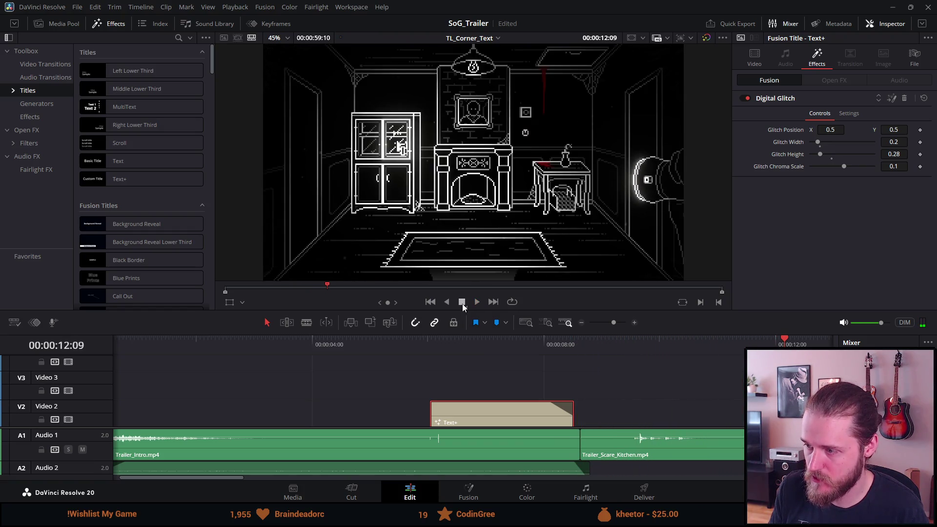
left_click(432, 341)
key("space")
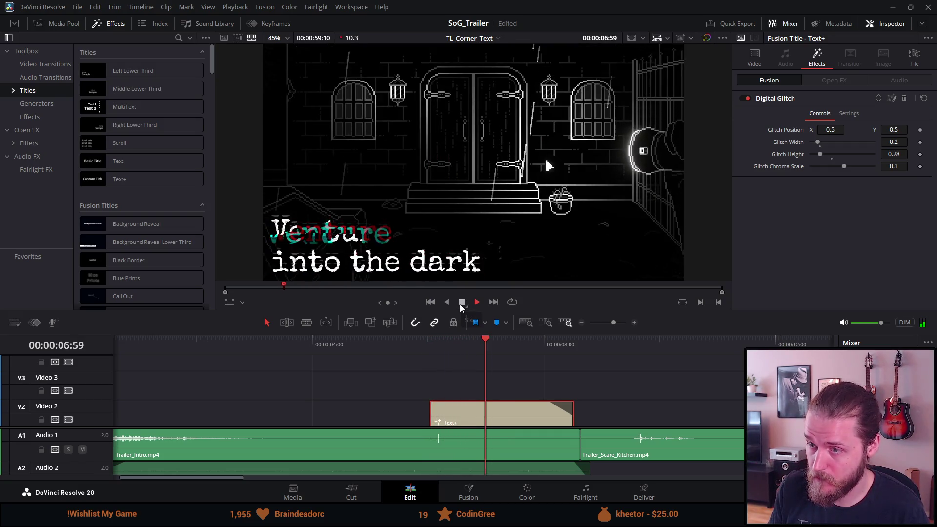
left_click(461, 302)
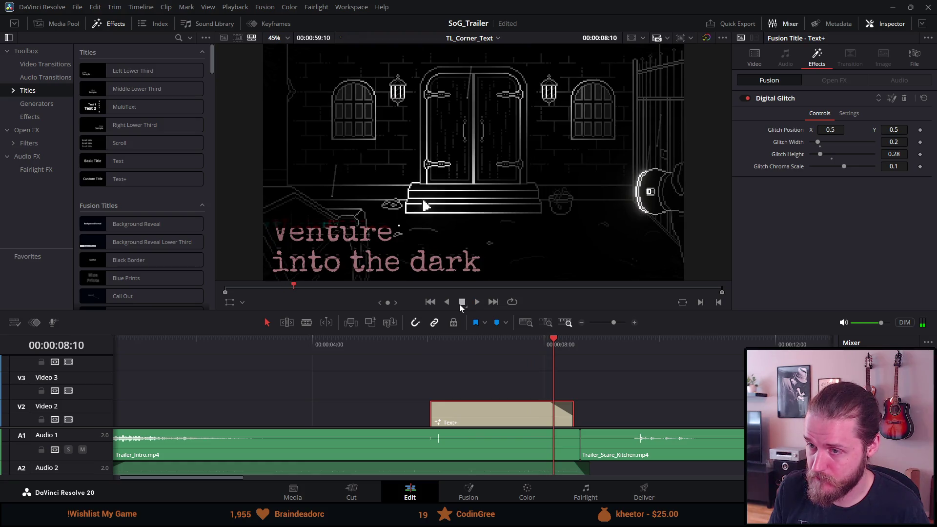
left_click(431, 343)
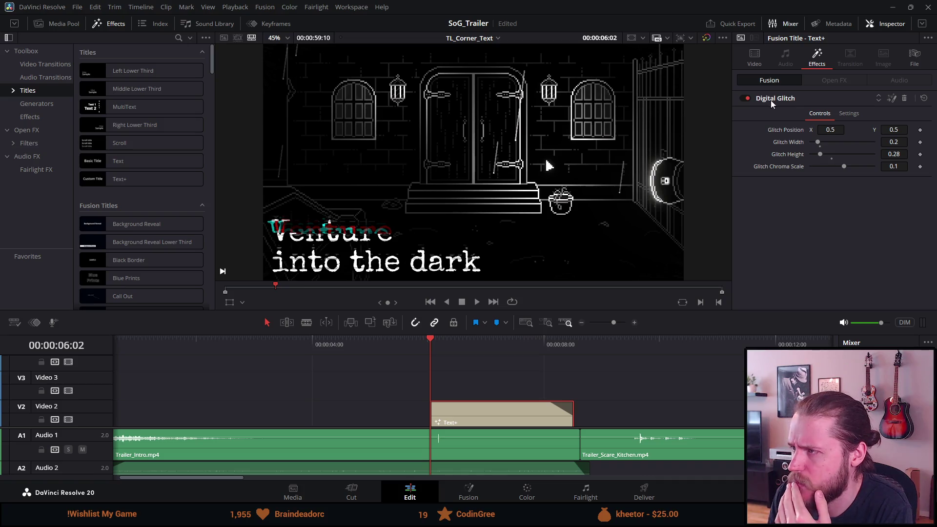
left_click(744, 98)
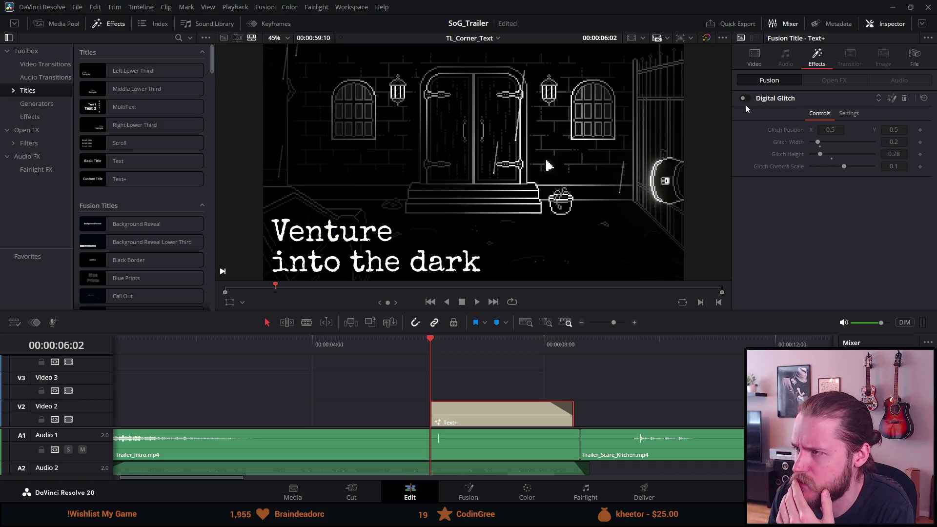
Preview the title without the glitch, then switch Digital Glitch back on
left_click(476, 302)
left_click(461, 302)
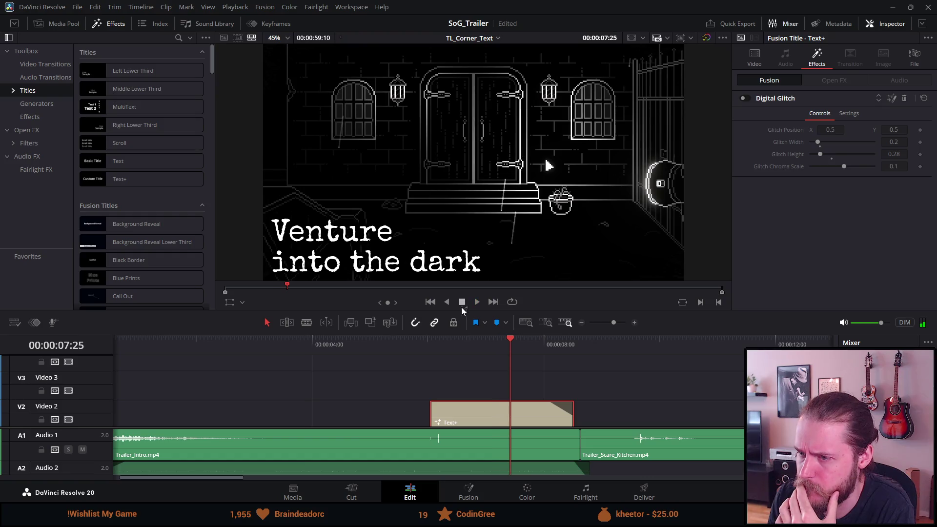
left_click(743, 99)
left_click(440, 348)
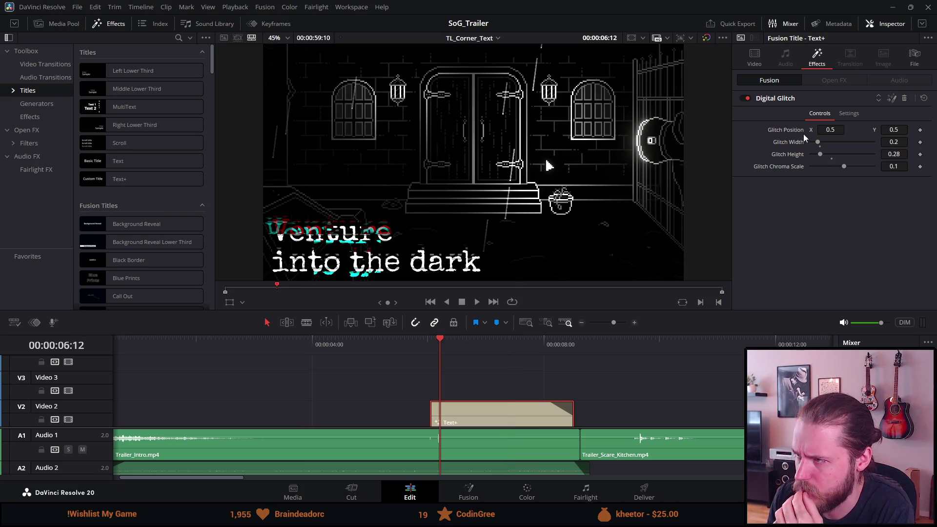
Set Glitch Position X and Y to 1 and preview the title
left_click(835, 131)
type("1")
key("Tab")
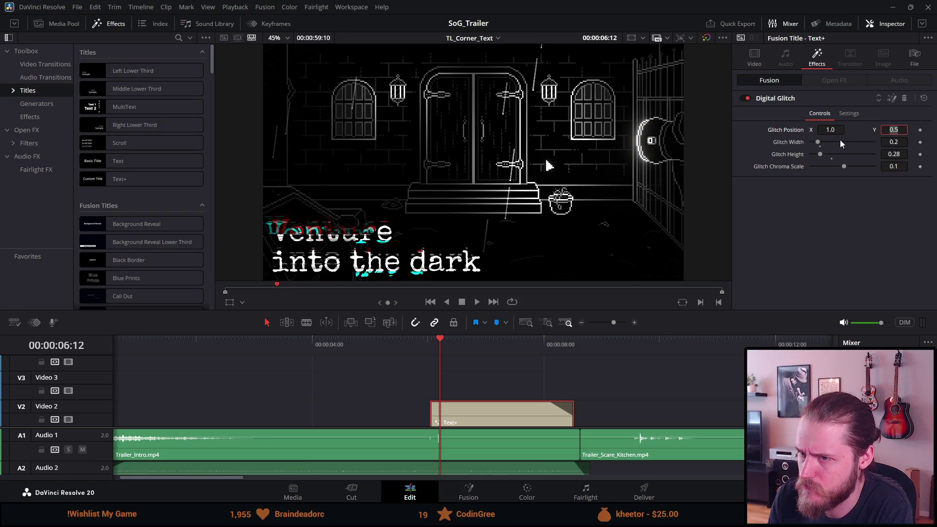
type("1")
key("Tab")
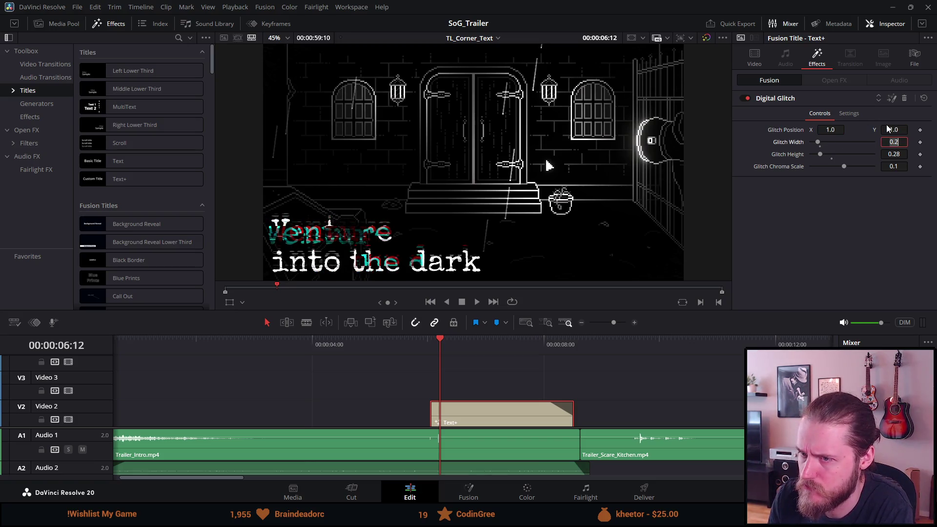
left_click(432, 338)
key("space")
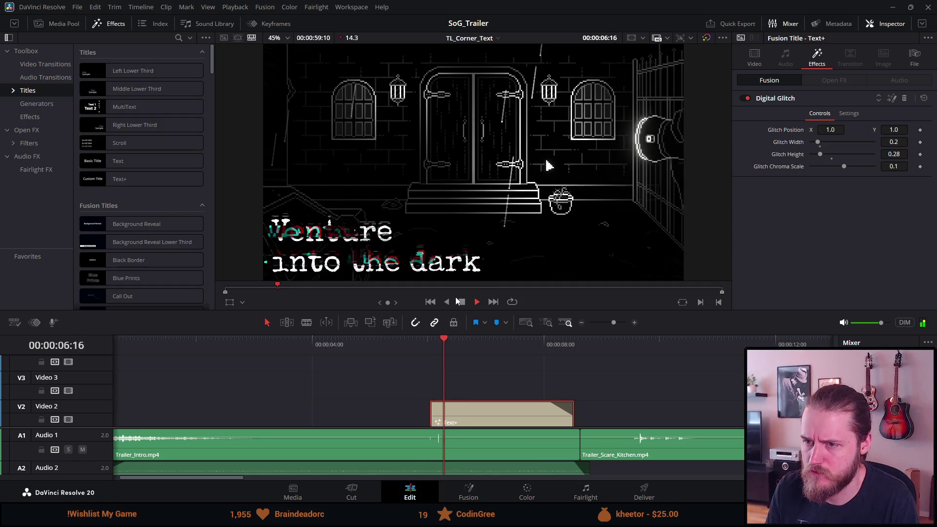
left_click(456, 303)
Set Glitch Position X and Y to 0.0 and preview the title
left_click(451, 345)
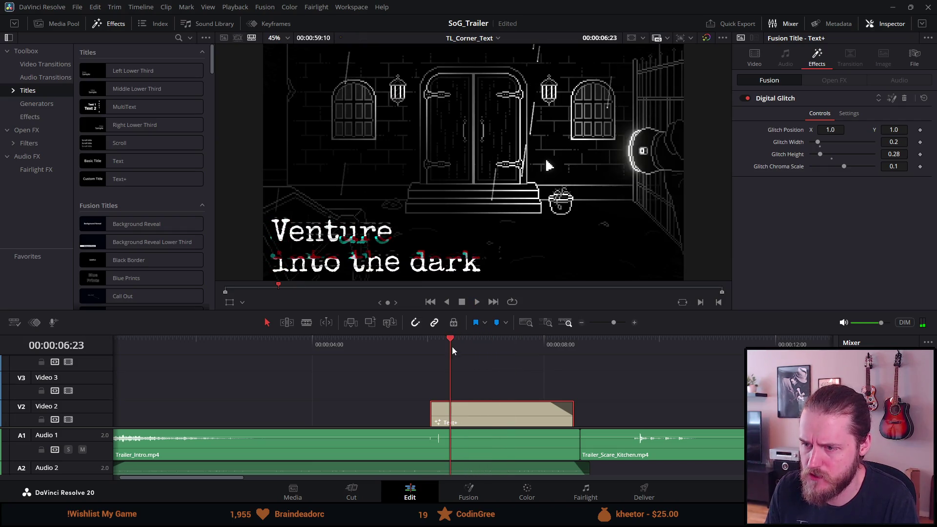
left_click(838, 129)
type("0")
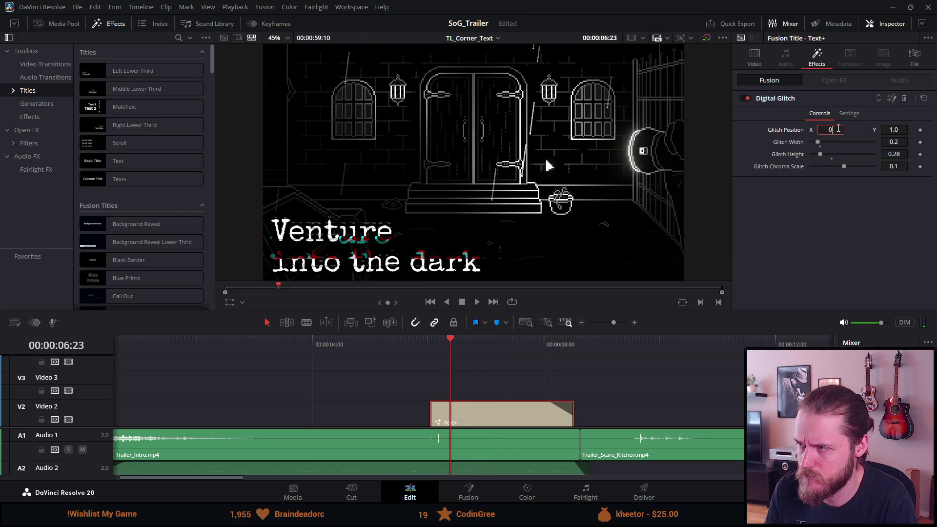
left_click(893, 130)
type("10.0")
key("BackSpace")
key("Tab")
left_click(543, 340)
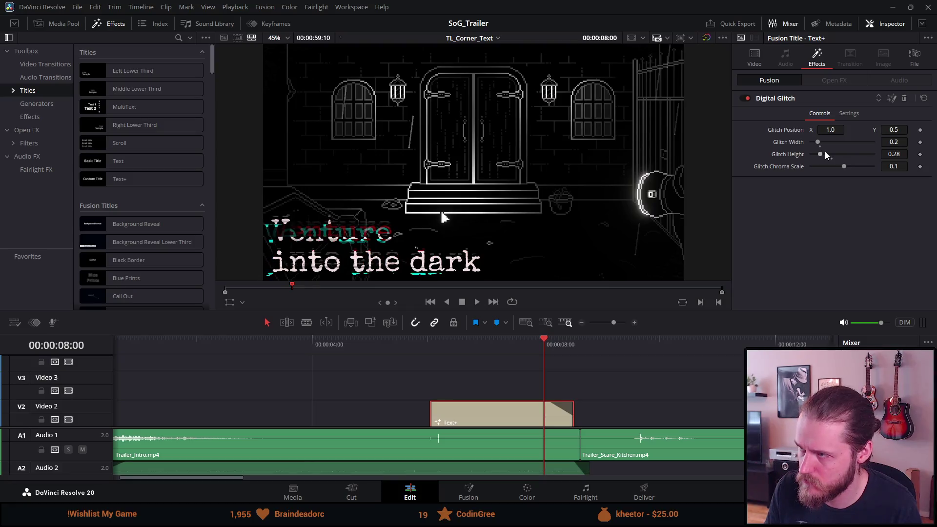
left_click(428, 340)
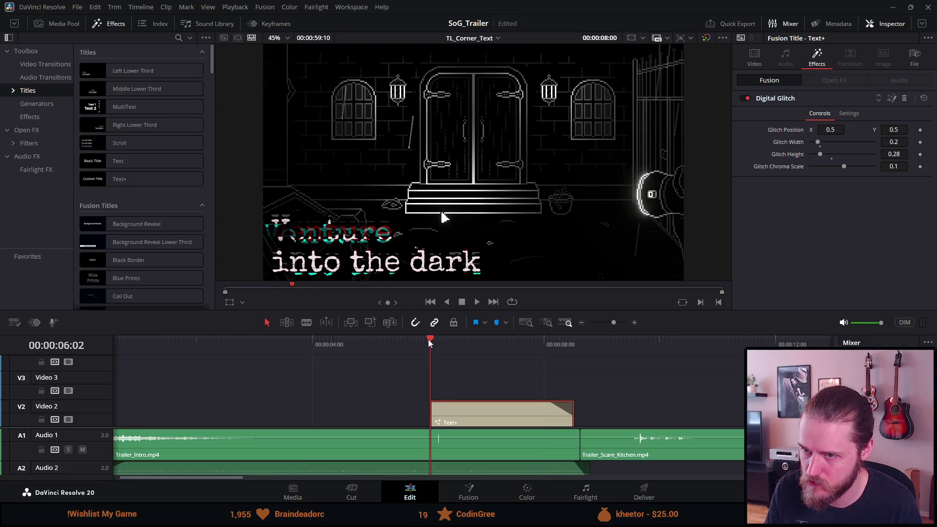
key("space")
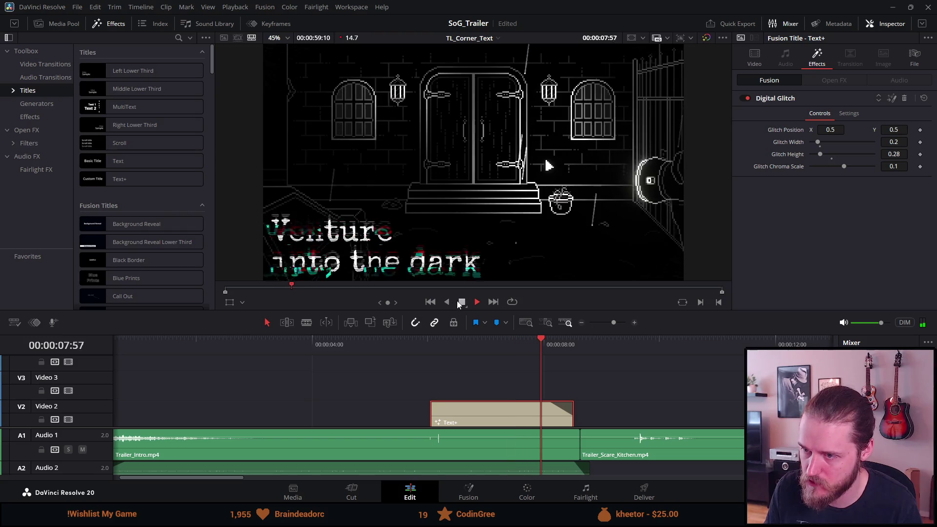
left_click(476, 302)
Drag the Glitch Width lower and preview the result
mouse_move(818, 142)
left_mouse_down()
mouse_move(795, 155)
mouse_move(804, 142)
left_mouse_up()
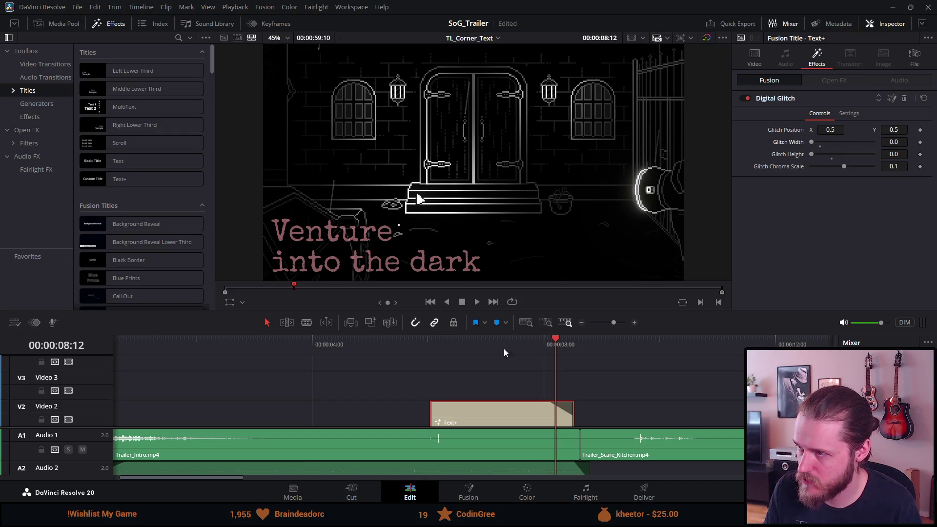
left_click(429, 347)
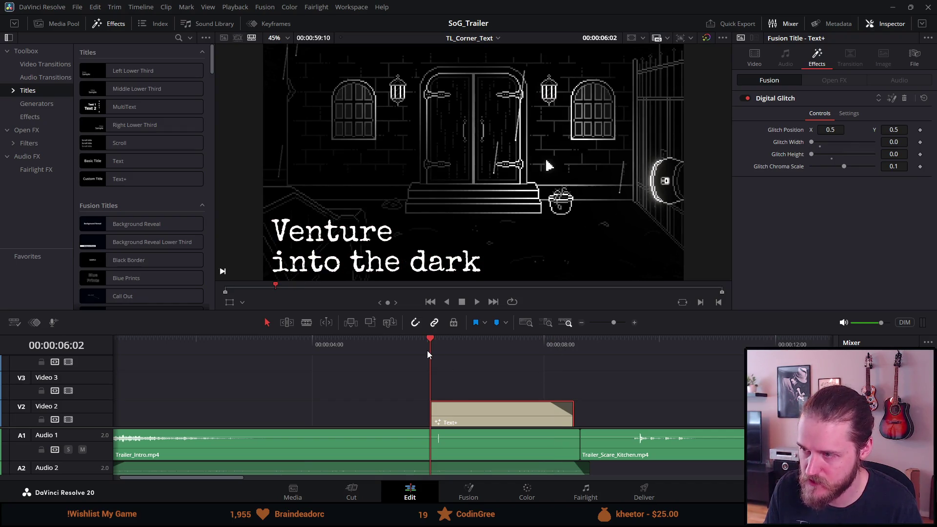
key("space")
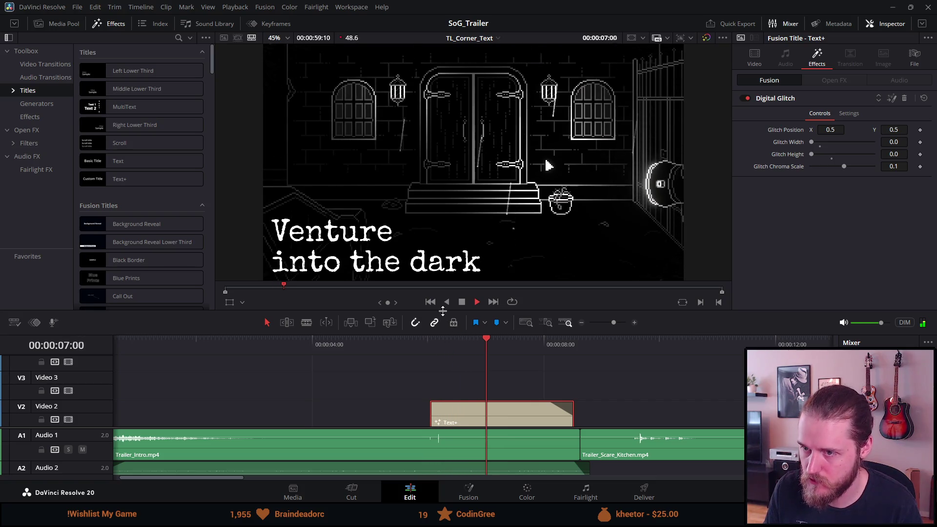
key("space")
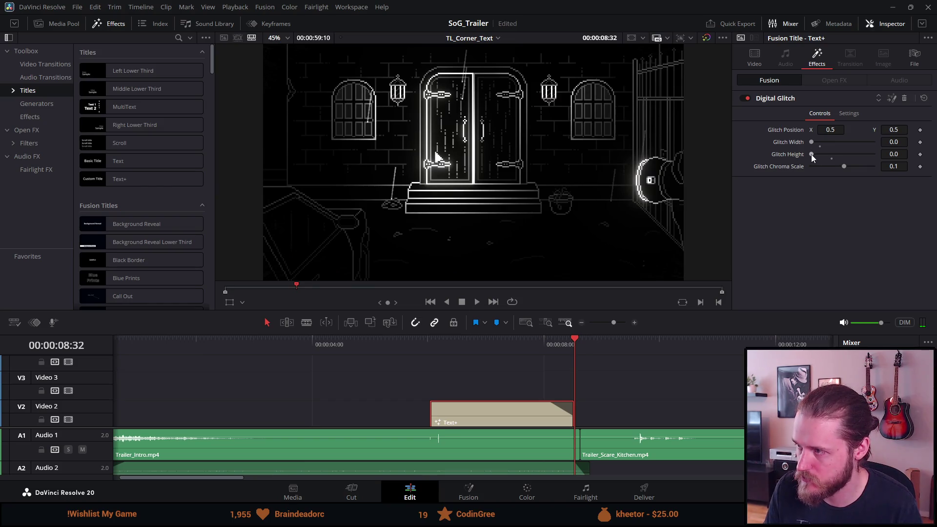
Set Glitch Width and Height to 0.1 and preview the subtler glitch
left_click(900, 142)
type("0.1")
key("Tab")
type("0.1")
key("Tab")
left_click(437, 344)
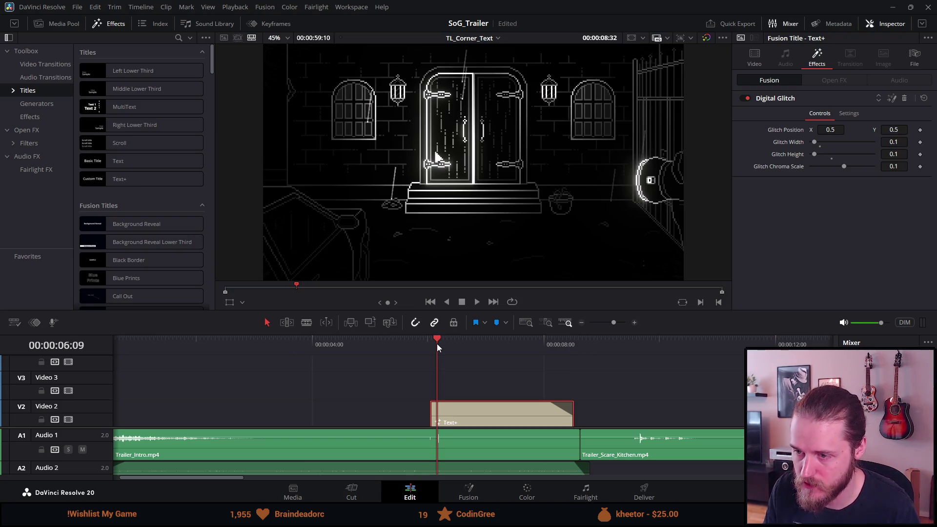
left_click(427, 344)
key("space")
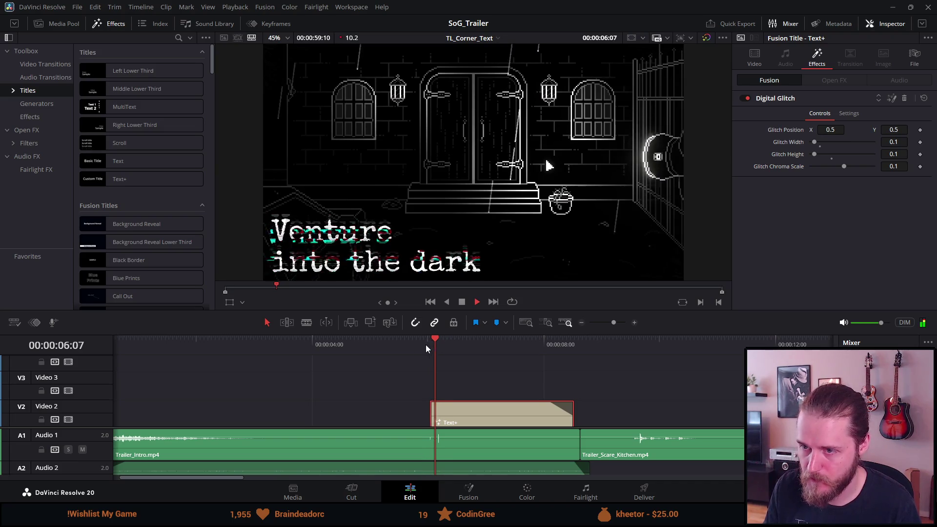
left_click(461, 301)
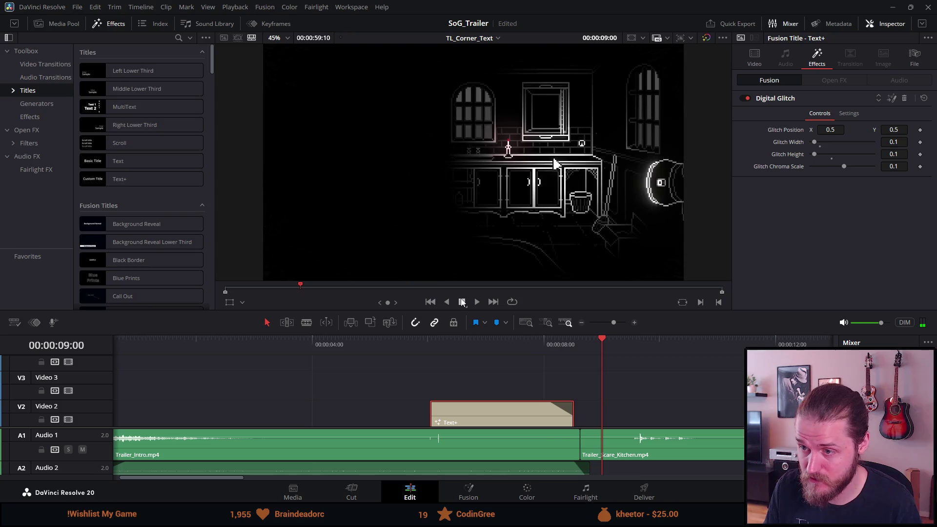
left_click(430, 348)
Set Glitch Width and Height to 1.0 and preview the title
left_click(901, 142)
type("1")
key("Tab")
type("1")
key("Tab")
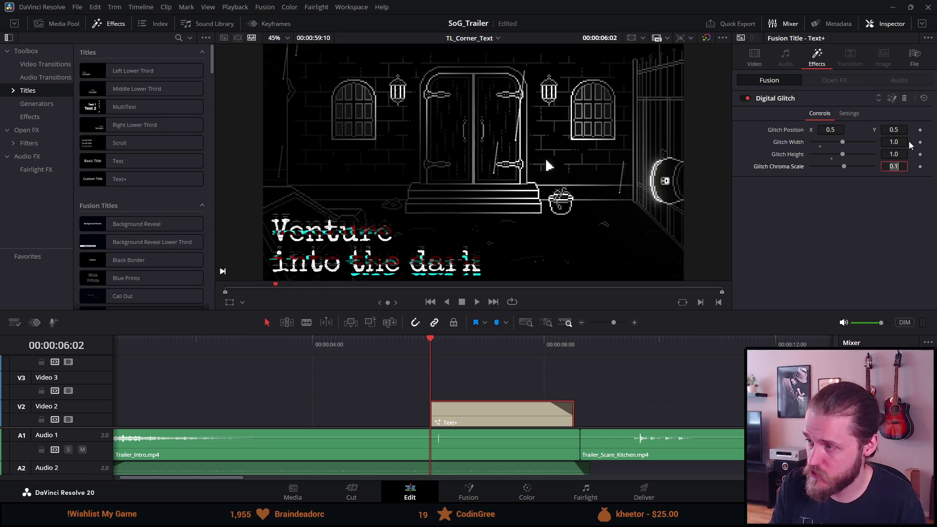
left_click(428, 339)
left_click(423, 346)
key("space")
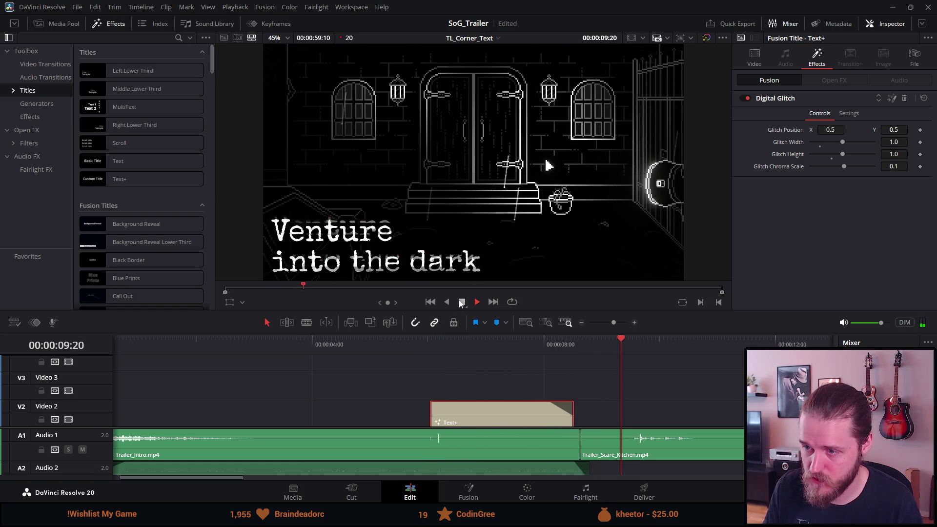
left_click(461, 303)
Raise the Glitch Height to about 3.48 and preview the title's entrance
left_click(431, 342)
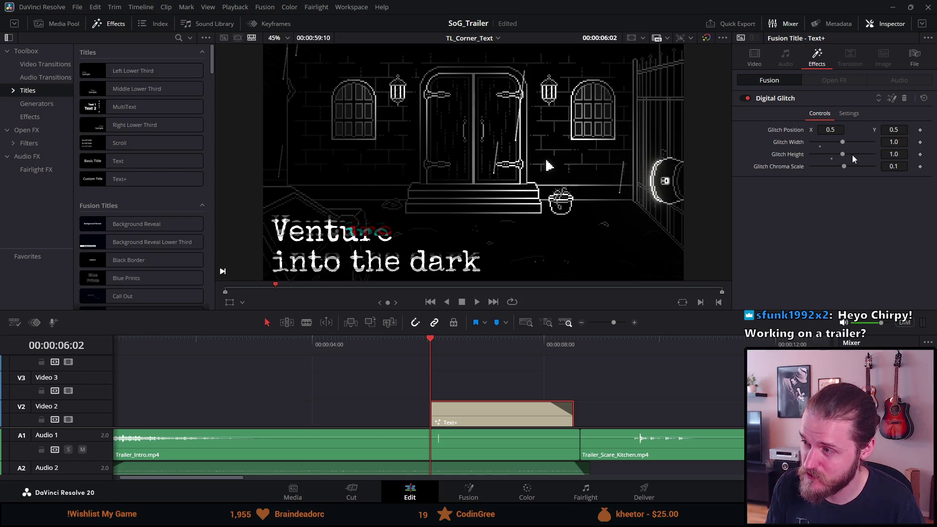
mouse_move(856, 155)
left_mouse_down()
mouse_move(845, 153)
mouse_move(860, 145)
left_mouse_up()
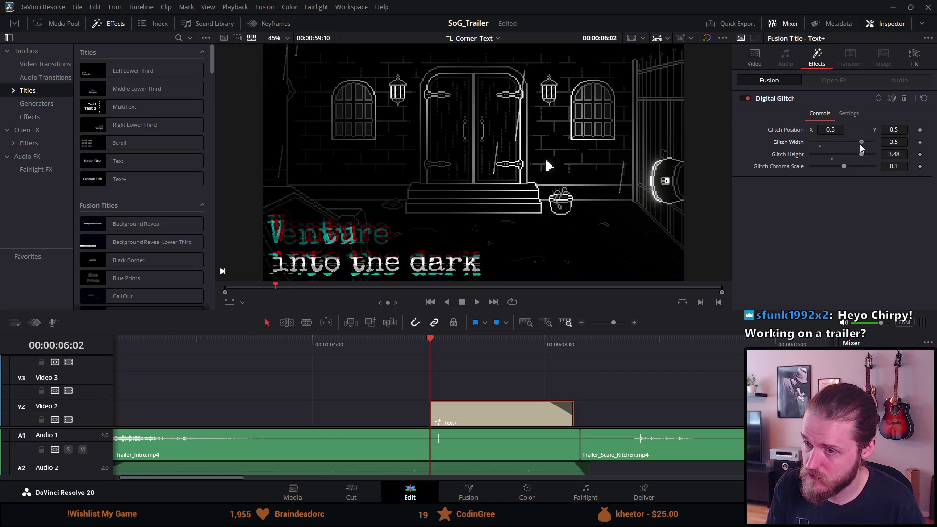
left_click(409, 339)
key("space")
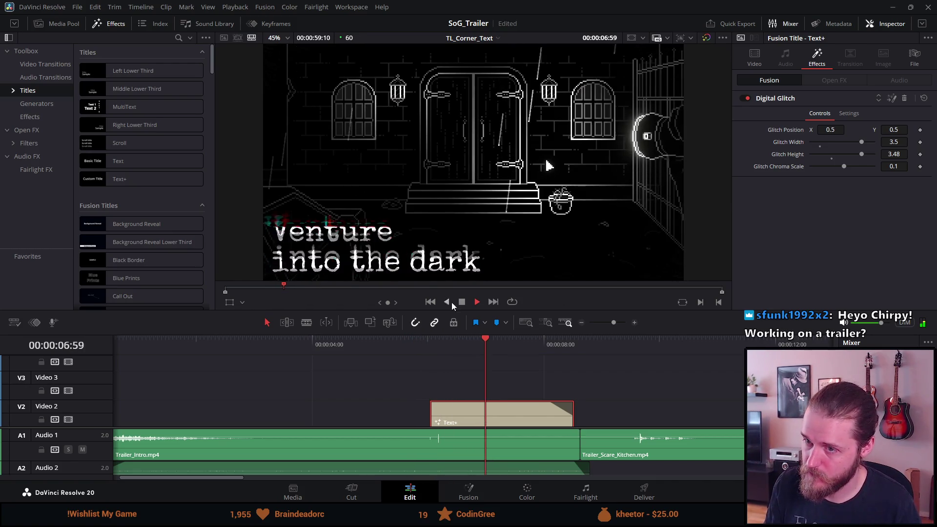
key("space")
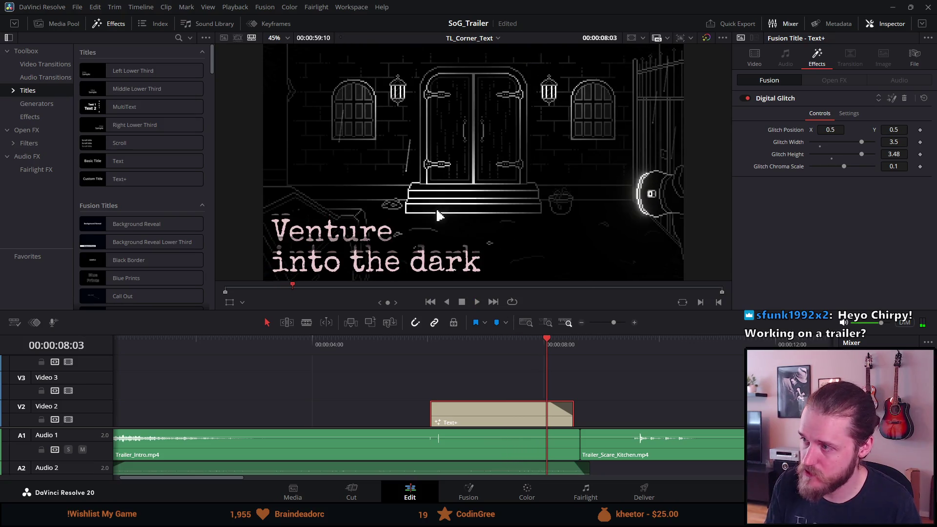
Set Glitch Width and Height to 0.03 each and preview the flicker
left_click(906, 142)
key("BackSpace")
key("BackSpace")
key("BackSpace")
type("0.0")
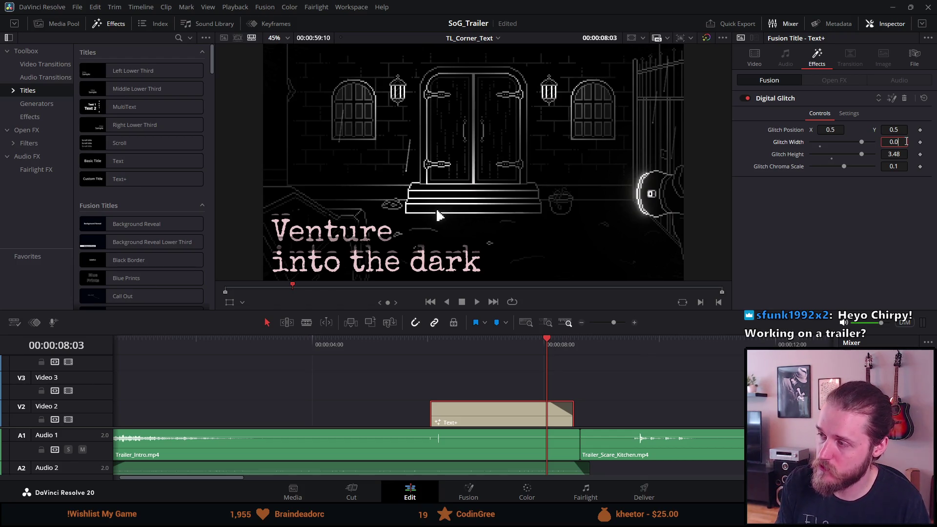
type("3")
key("Tab")
type("0.03")
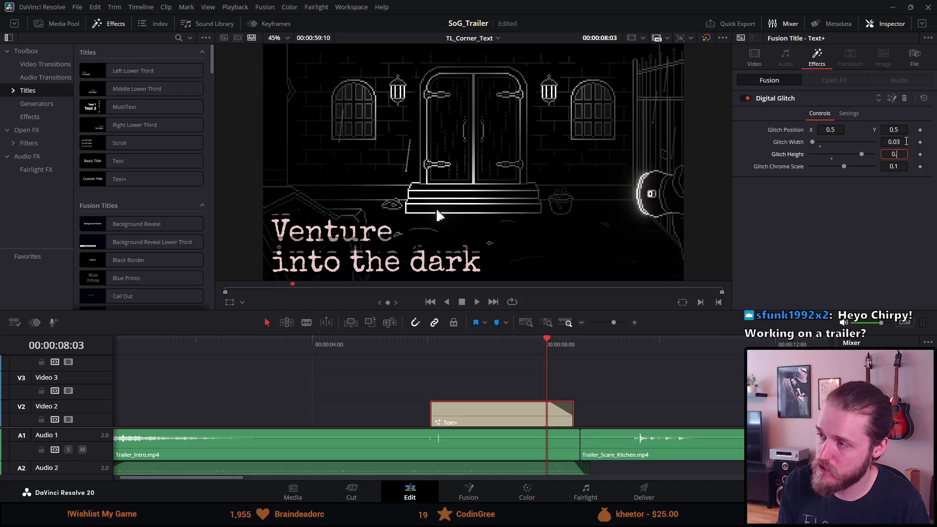
key("Return")
left_click(430, 347)
key("space")
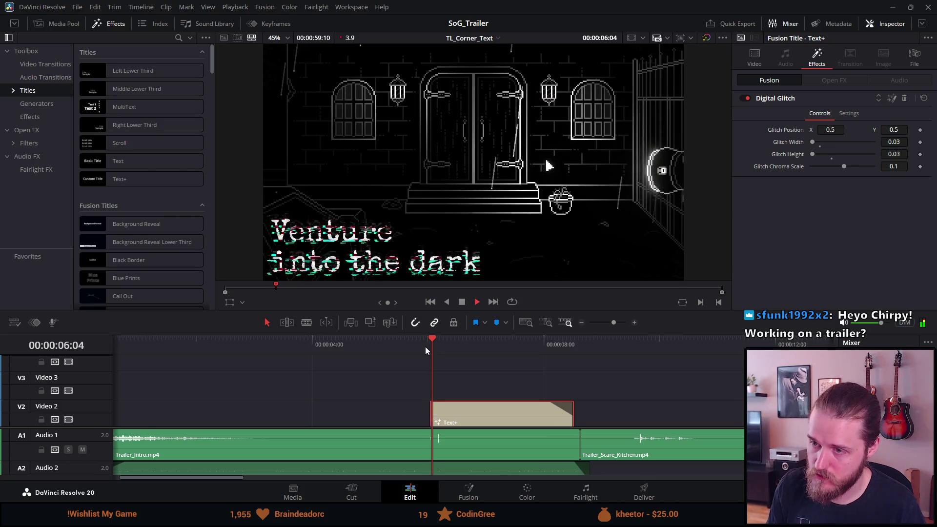
left_click(464, 303)
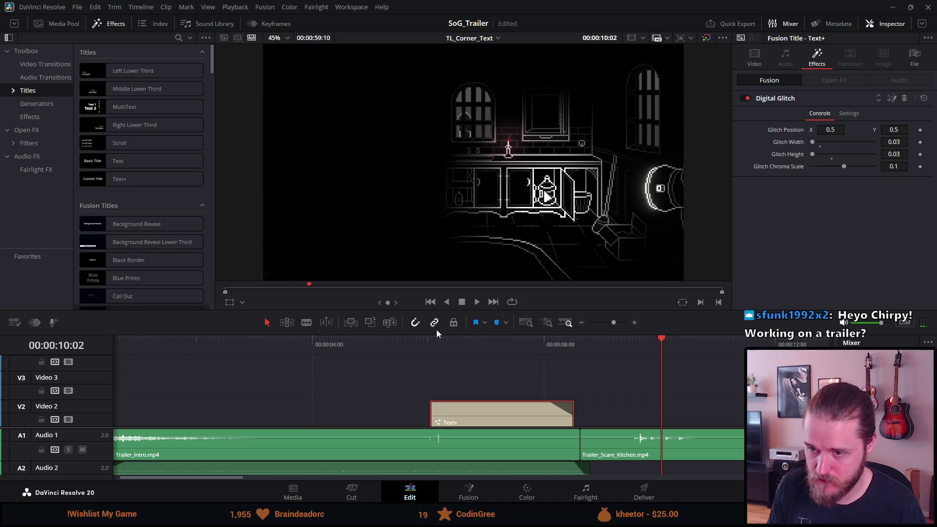
Disable the Digital Glitch effect and replay the title as clean text
left_click(430, 344)
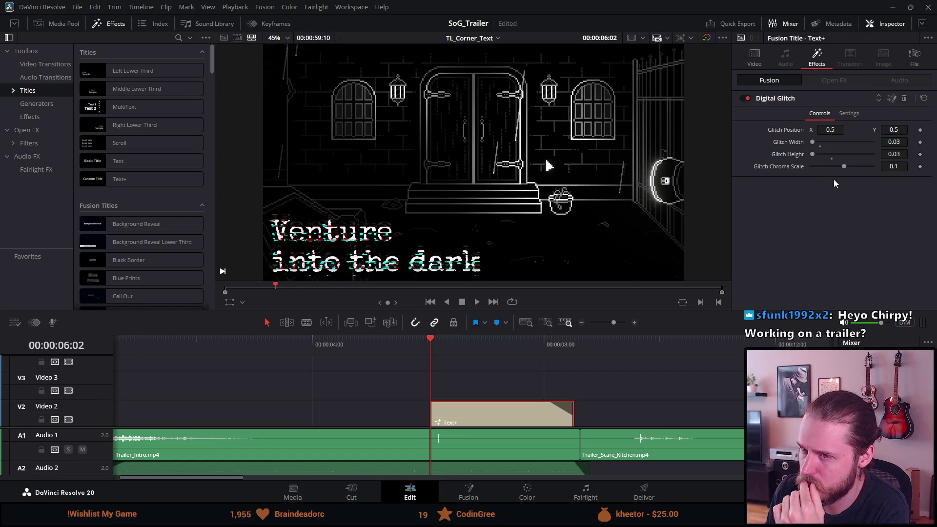
left_click(478, 302)
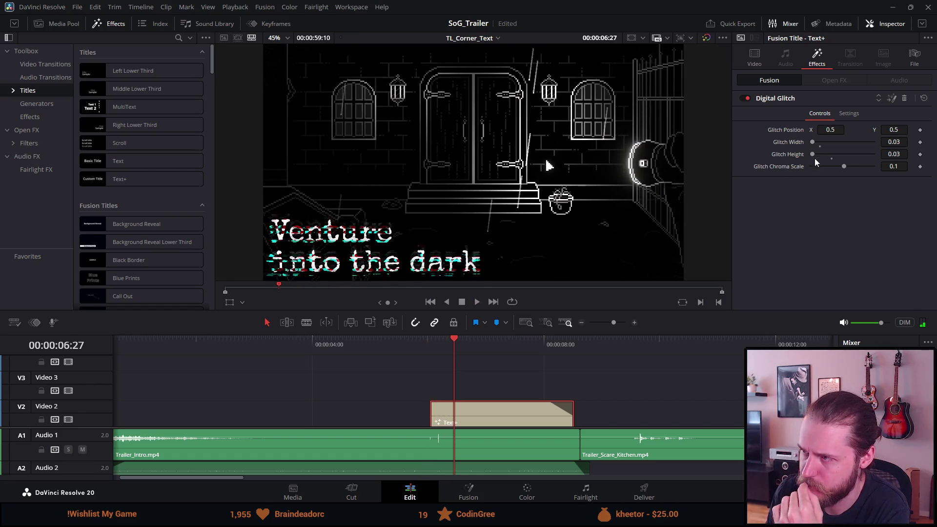
left_click(743, 98)
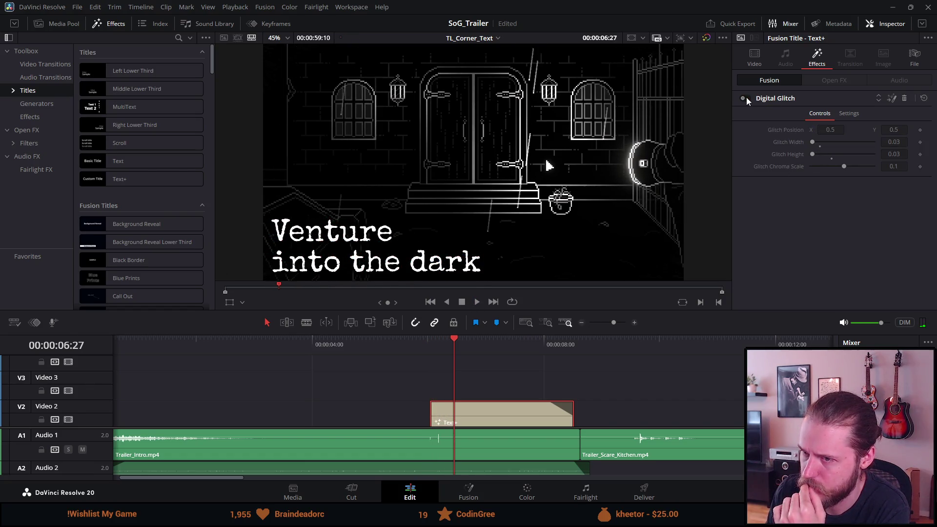
left_click(476, 302)
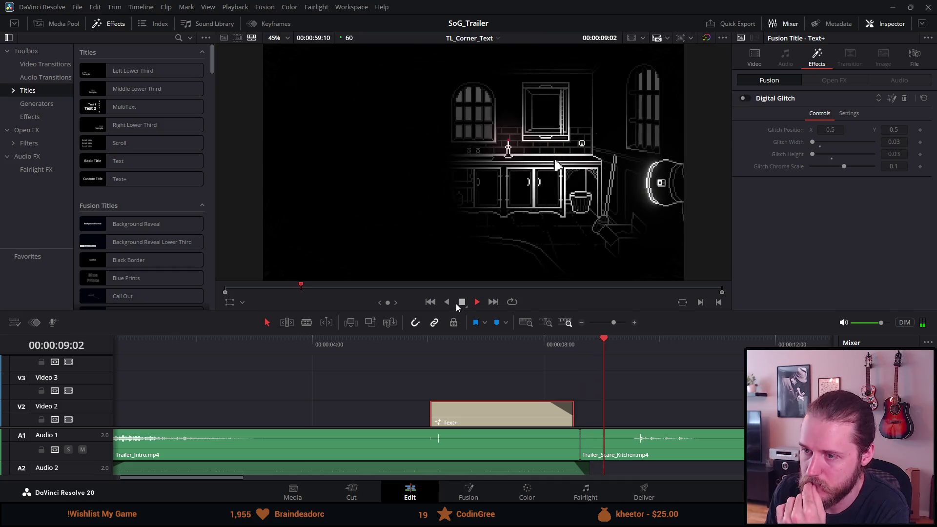
left_click(459, 303)
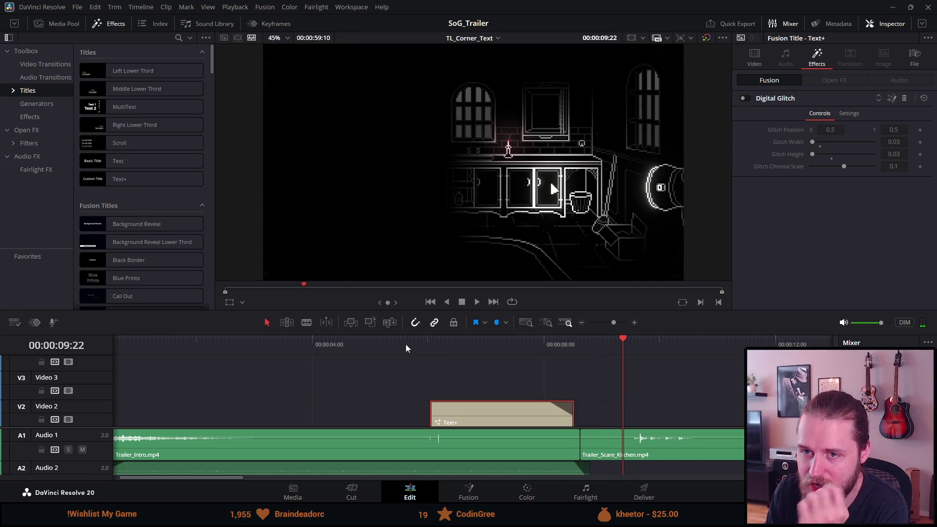
Switch the Effects Library to Effects and browse the Fusion Effects list
left_click(60, 118)
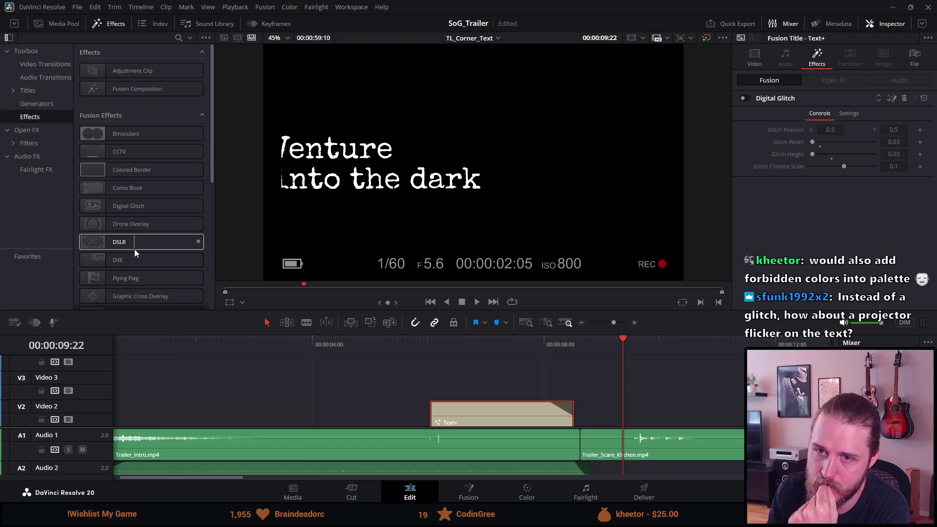
scroll(134, 249, "down", 3)
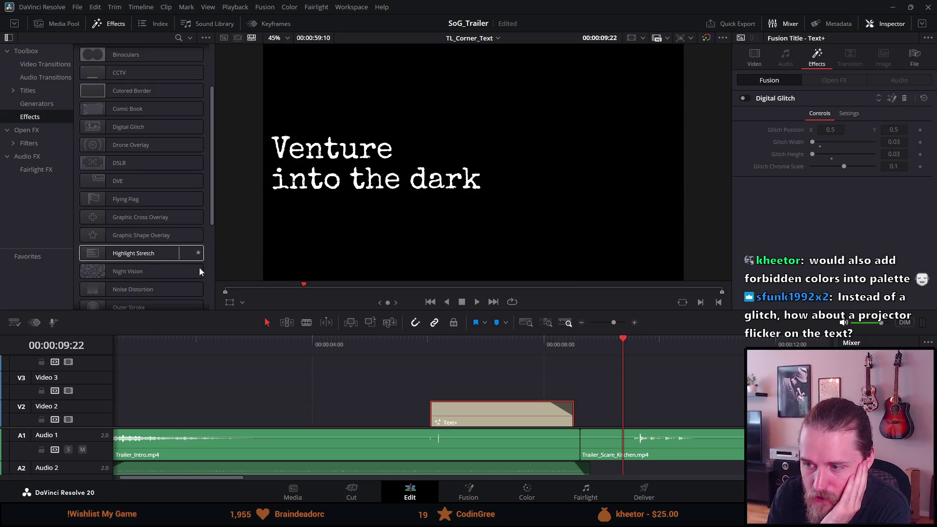
scroll(152, 279, "down", 2)
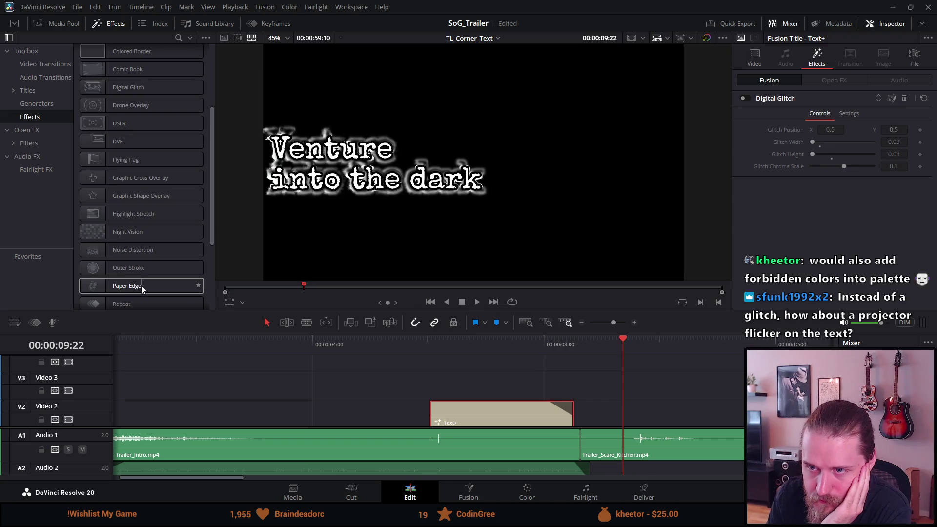
scroll(142, 286, "down", 2)
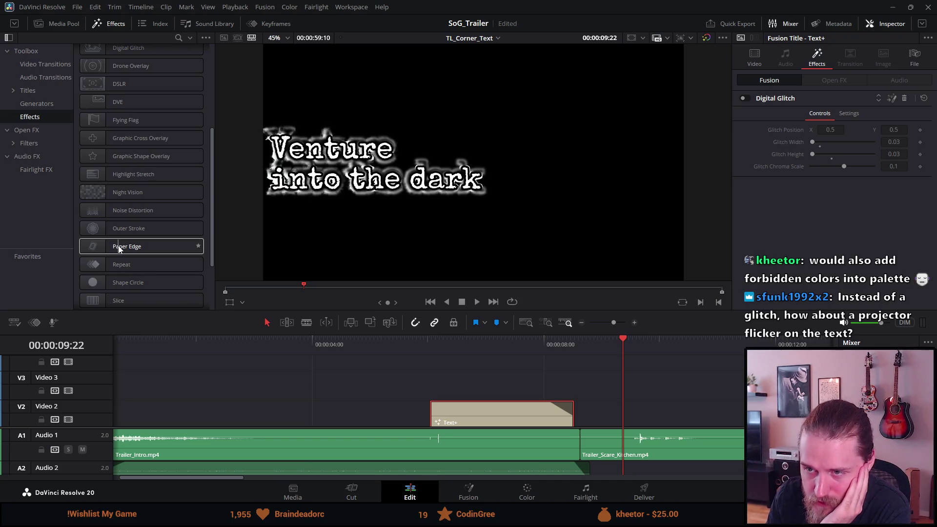
scroll(119, 245, "down", 4)
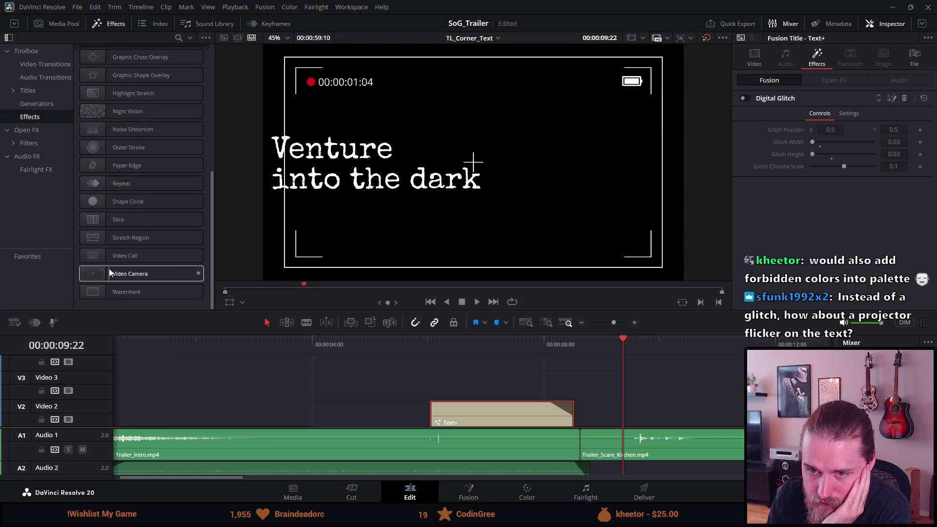
scroll(109, 280, "up", 4)
scroll(110, 276, "up", 8)
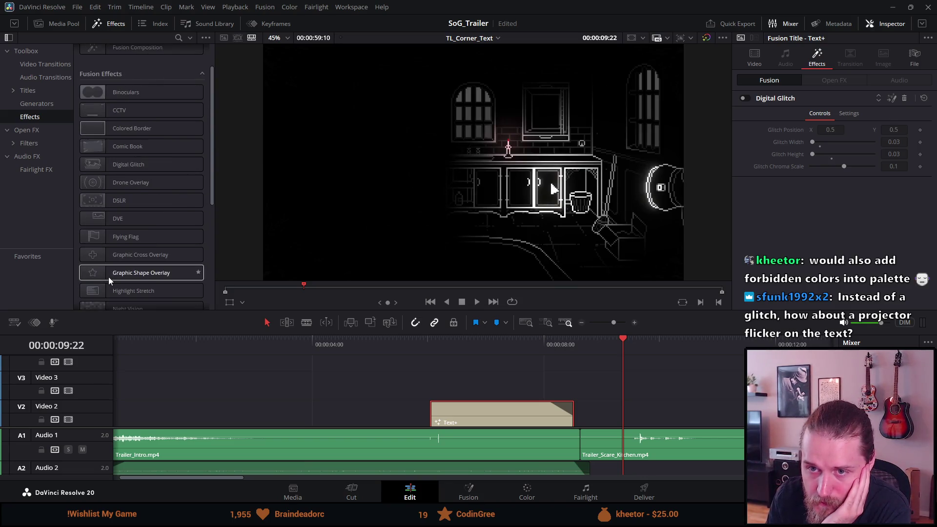
Apply Open FX Gaussian Blur to the Text+ title, scrub it, then undo it
left_click(23, 131)
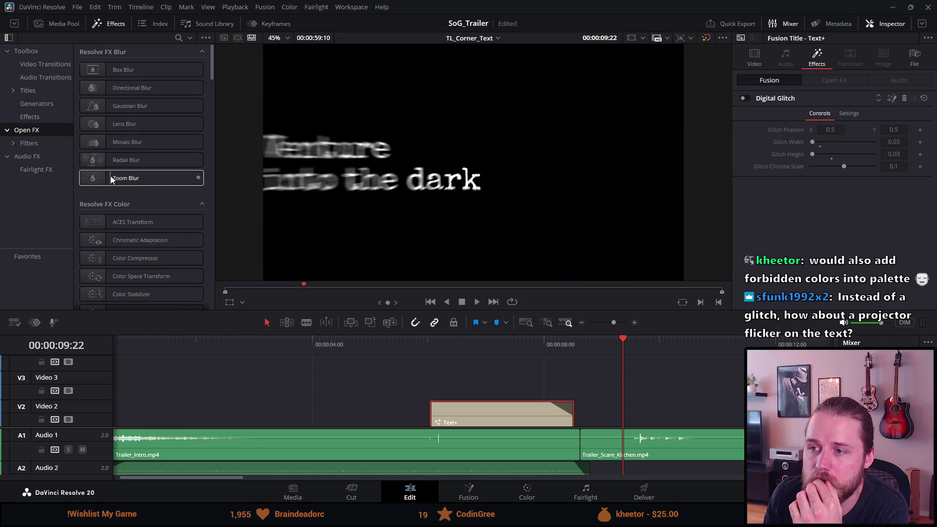
left_click(494, 339)
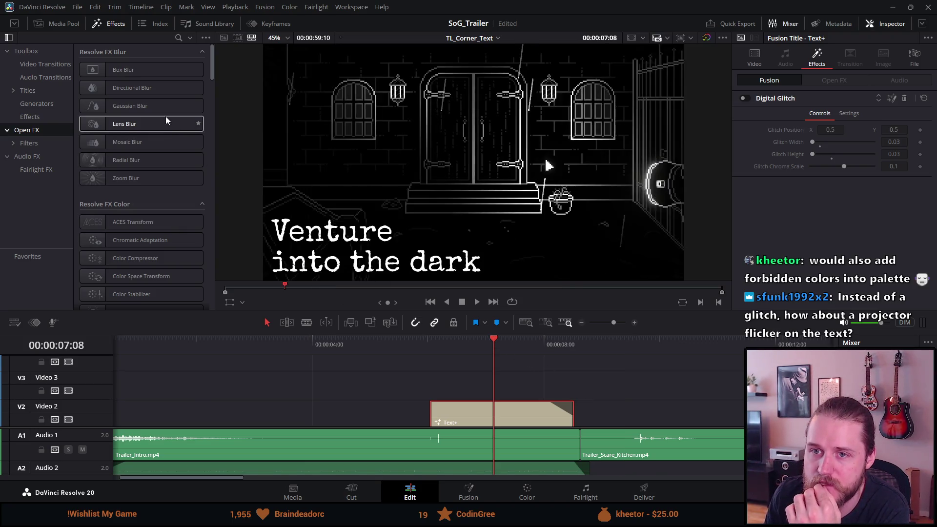
mouse_move(161, 108)
left_mouse_down()
mouse_move(356, 363)
mouse_move(462, 420)
left_mouse_up()
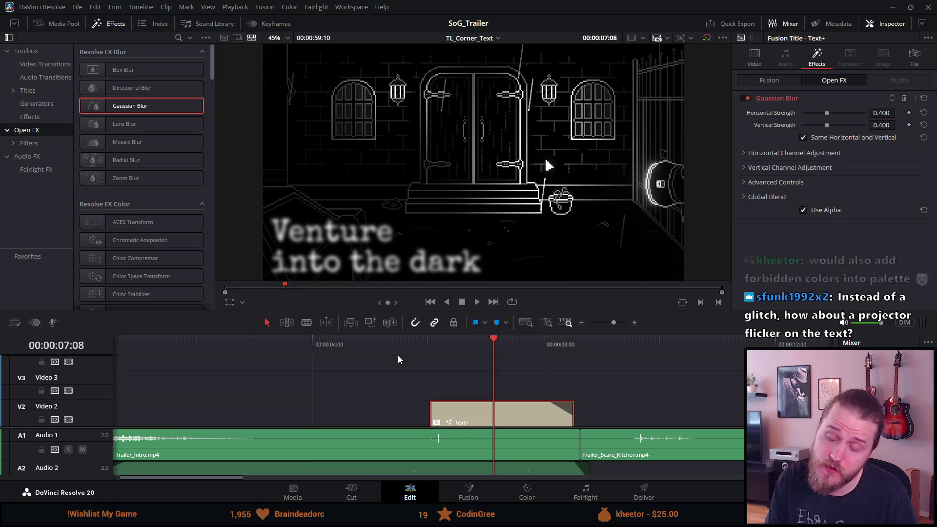
mouse_move(431, 349)
left_mouse_down()
mouse_move(572, 350)
mouse_move(512, 344)
left_mouse_up()
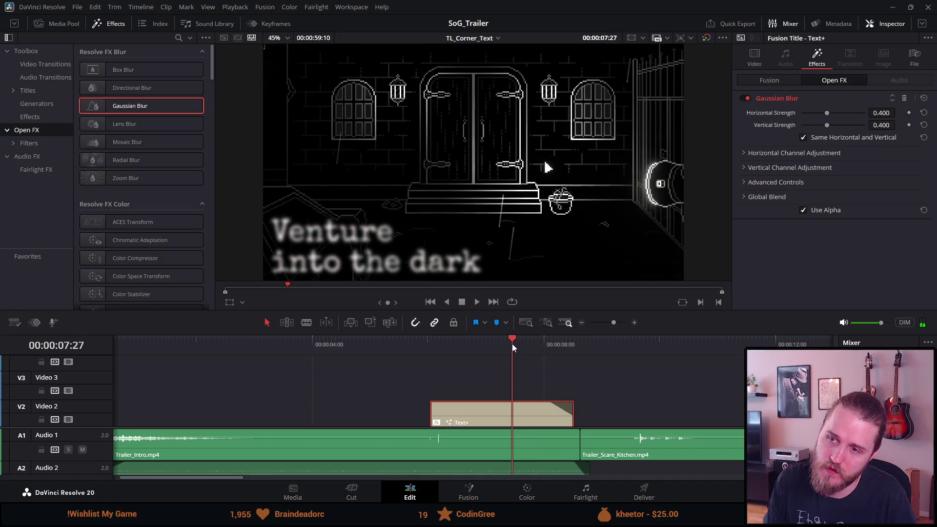
key("ctrl+z")
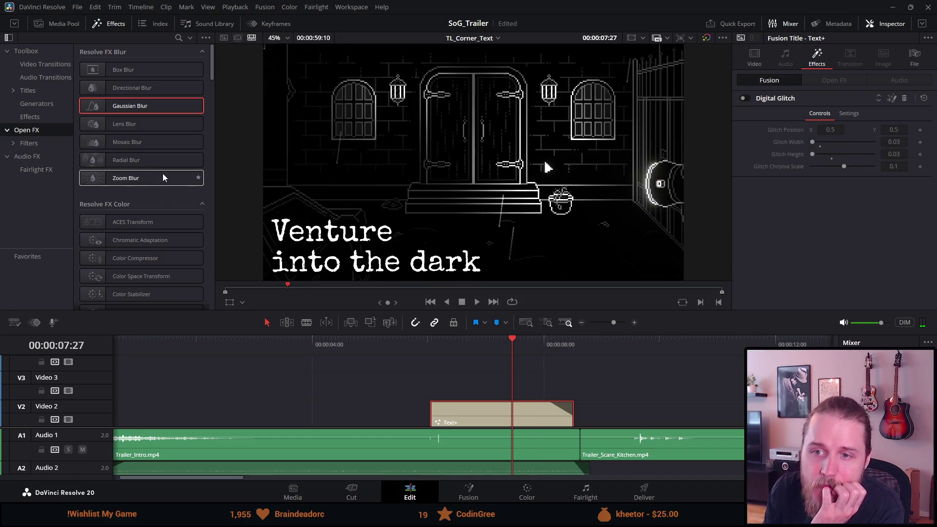
scroll(161, 174, "down", 1)
scroll(161, 174, "down", 2)
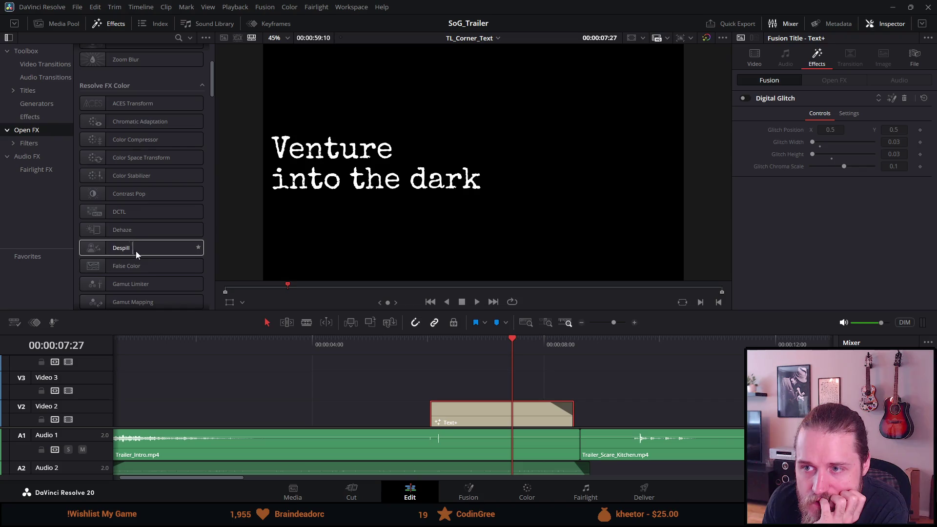
scroll(134, 251, "down", 1)
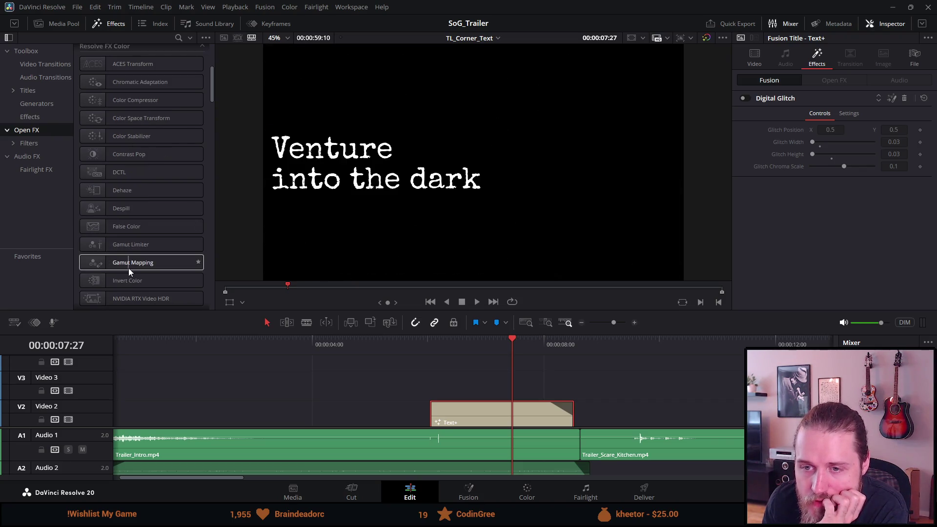
scroll(128, 268, "down", 2)
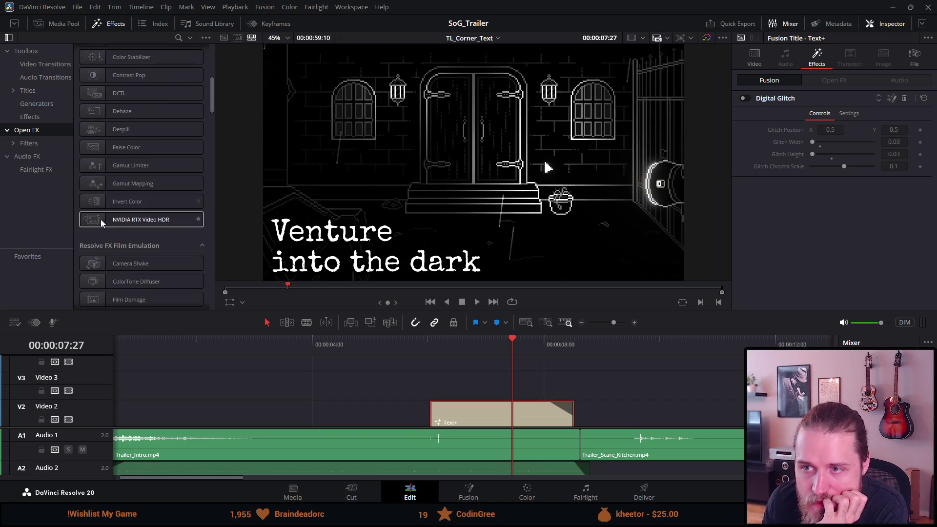
scroll(134, 222, "down", 1)
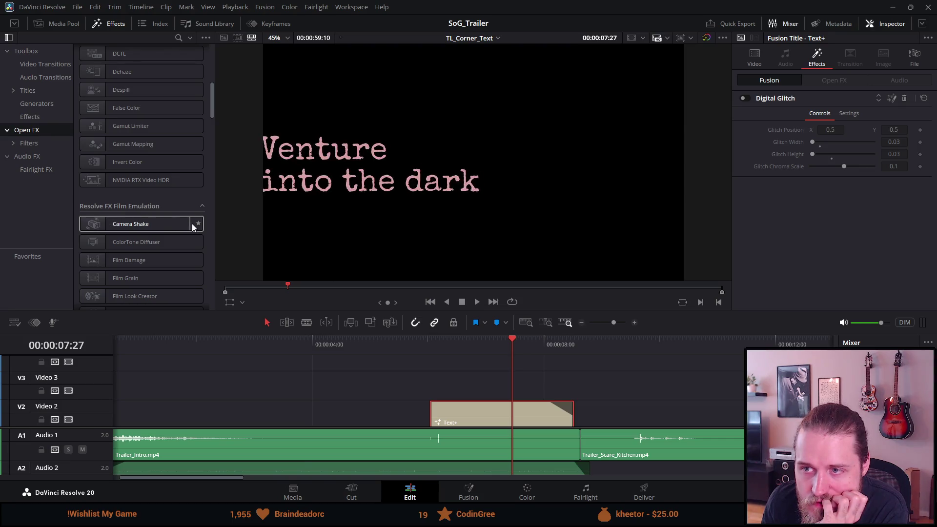
scroll(125, 235, "down", 2)
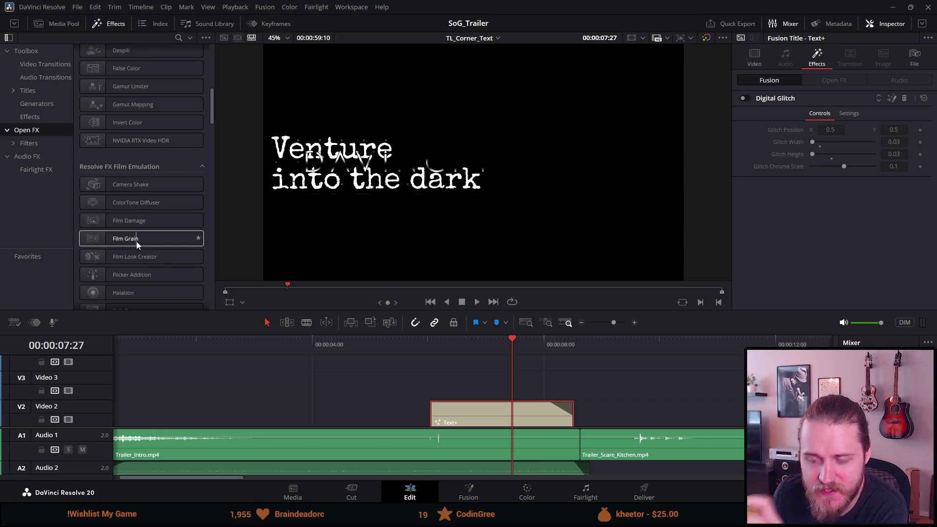
scroll(95, 219, "down", 2)
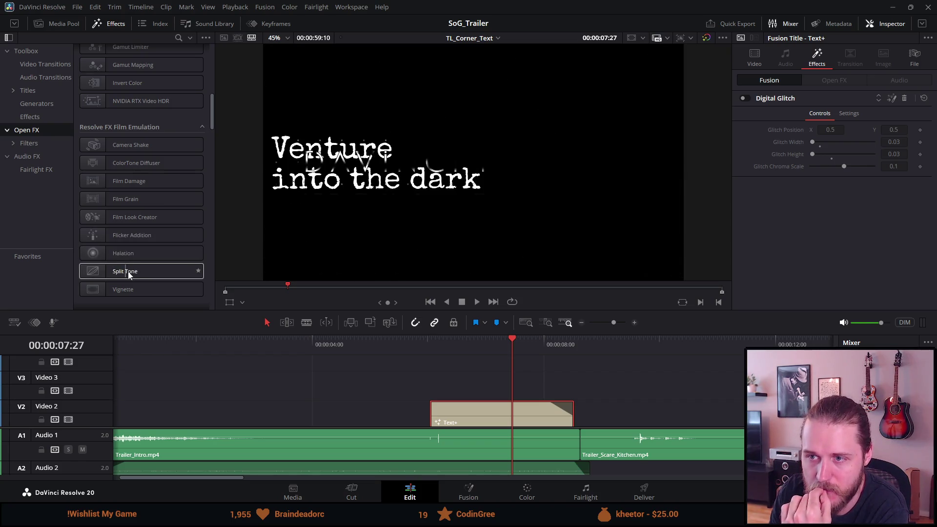
scroll(133, 272, "down", 3)
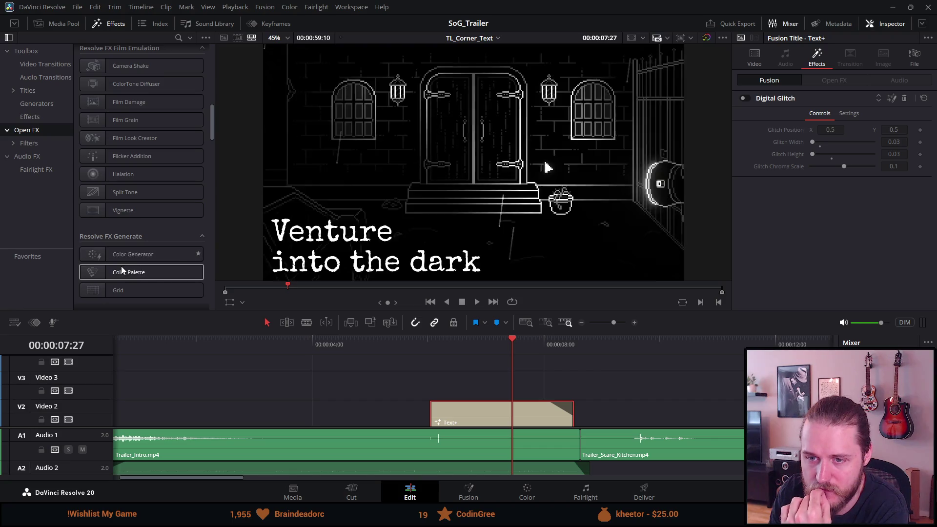
scroll(128, 271, "down", 3)
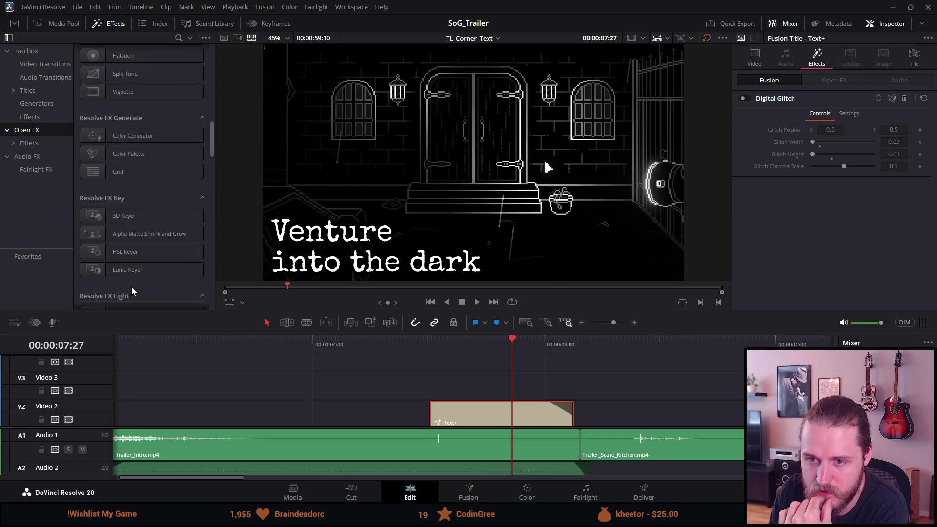
scroll(131, 291, "down", 7)
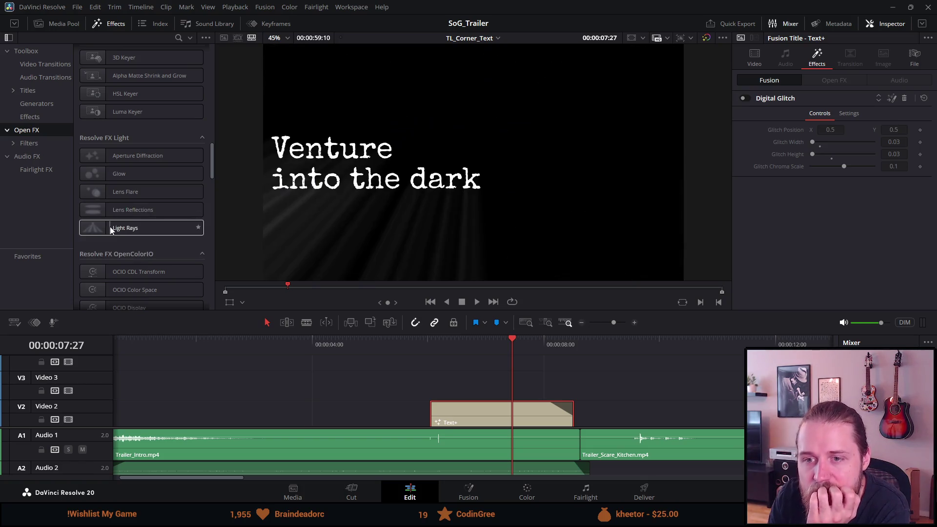
mouse_move(117, 230)
left_mouse_down()
mouse_move(351, 360)
mouse_move(424, 414)
mouse_move(458, 417)
left_mouse_up()
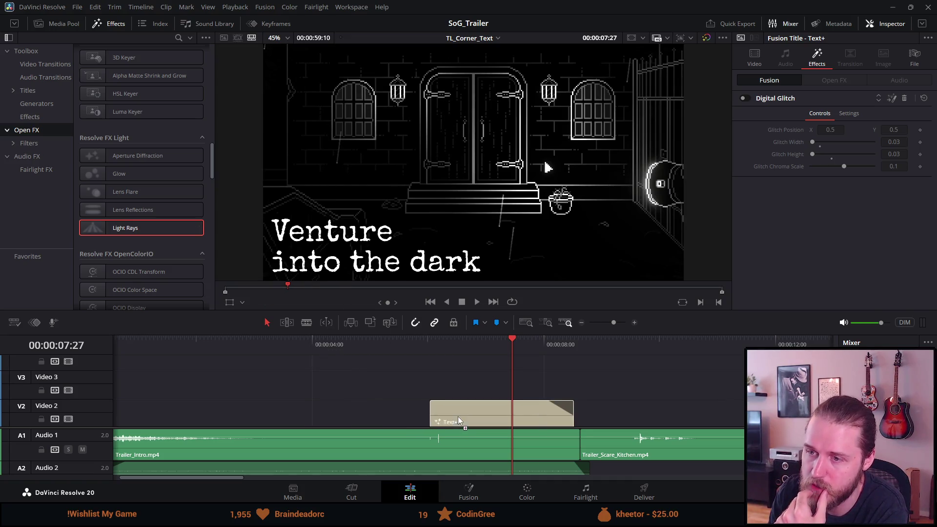
Apply Light Rays to the Text+ title, save the project, then undo the effect
mouse_move(468, 348)
left_mouse_down()
mouse_move(553, 347)
mouse_move(429, 342)
mouse_move(484, 341)
left_mouse_up()
key("ctrl+s")
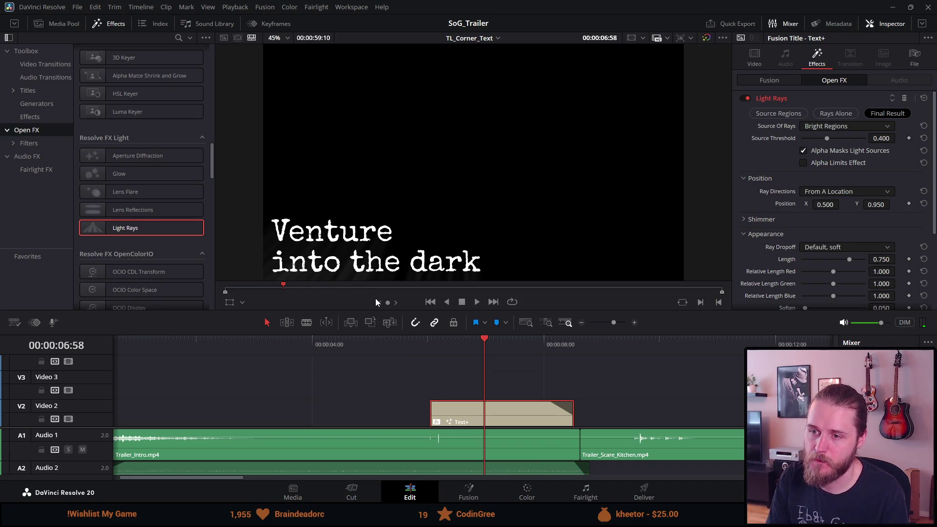
key("ctrl+z")
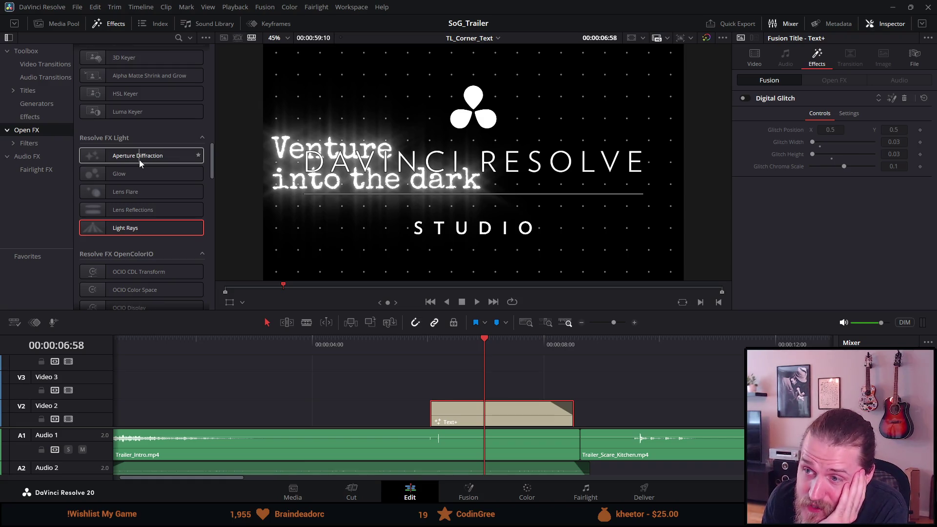
scroll(140, 162, "down", 2)
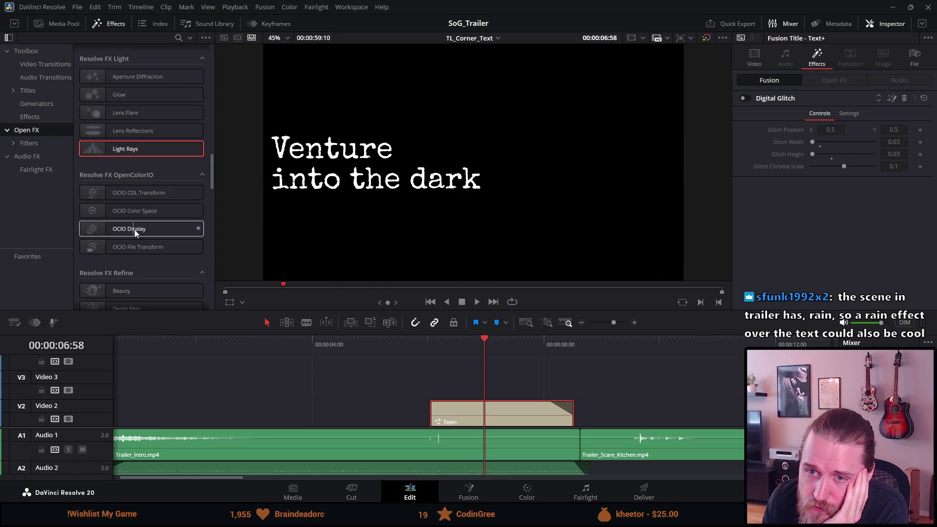
scroll(172, 248, "down", 2)
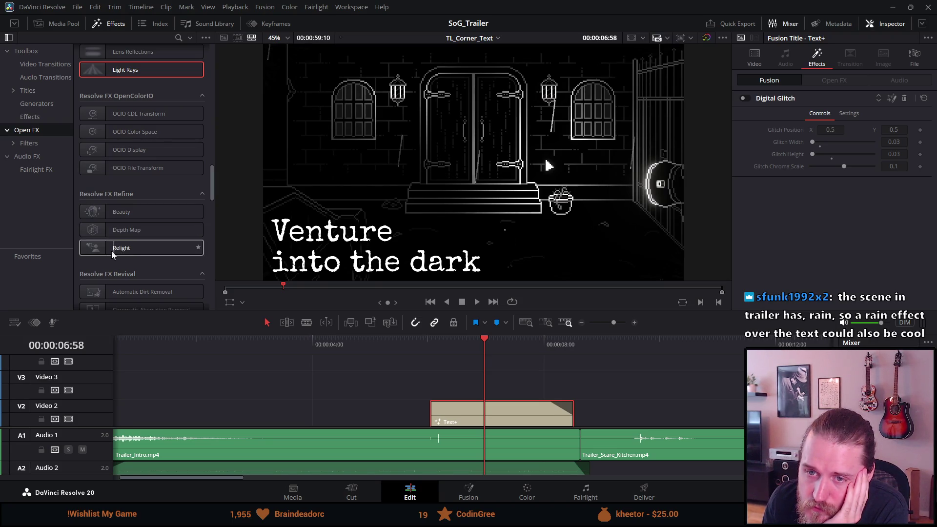
scroll(134, 250, "down", 4)
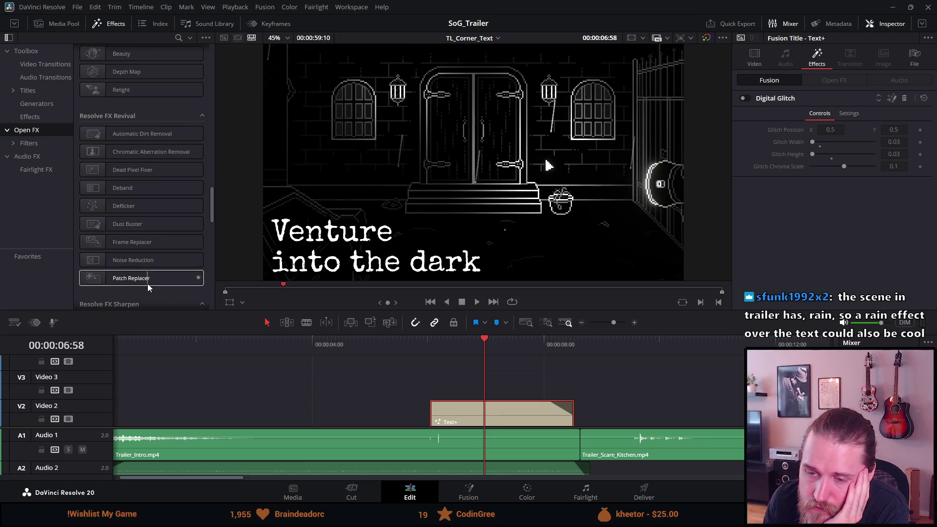
scroll(148, 283, "down", 2)
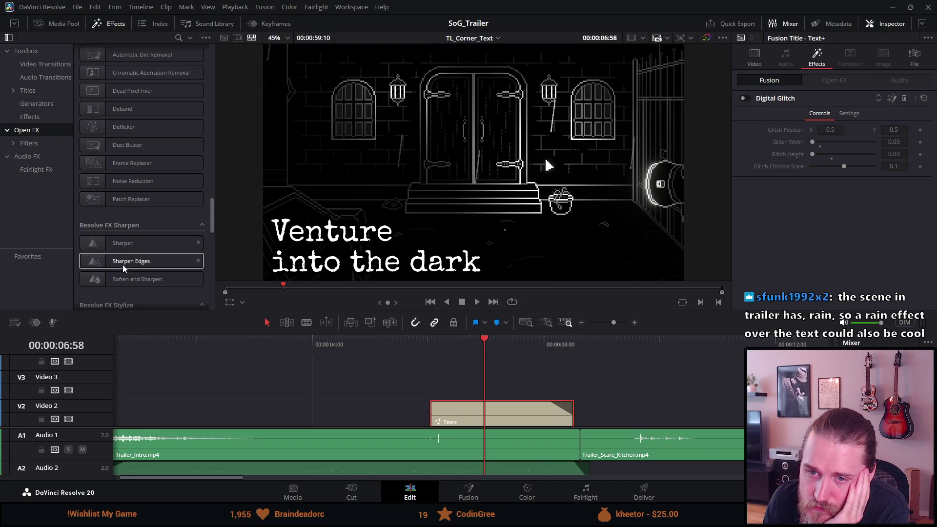
scroll(152, 285, "down", 1)
scroll(152, 285, "down", 2)
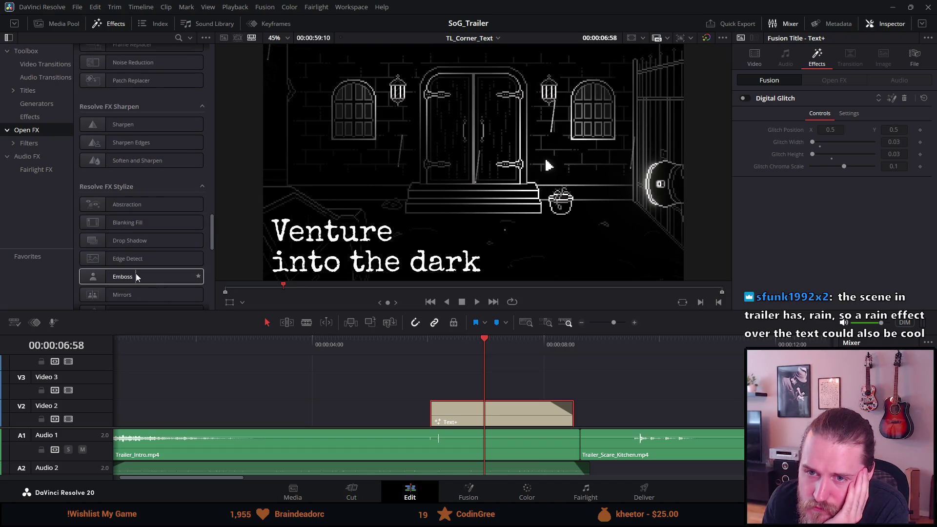
scroll(135, 273, "down", 2)
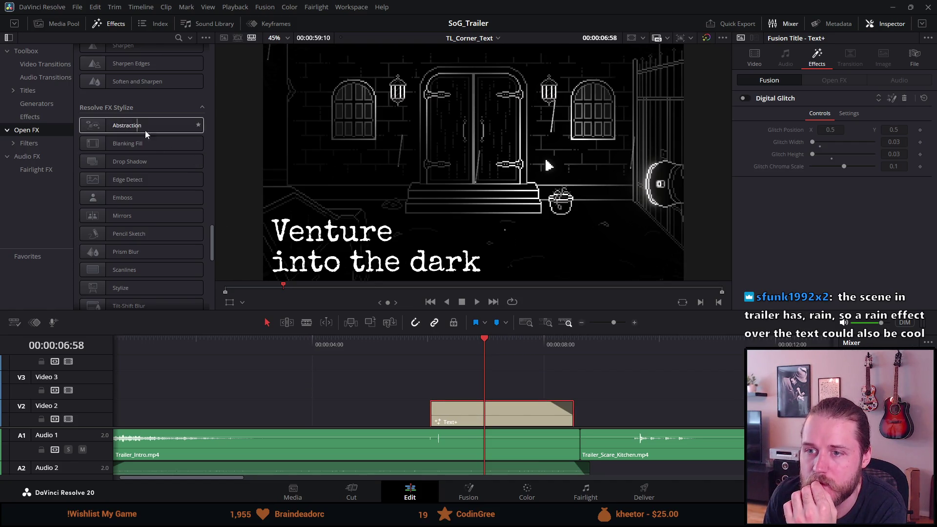
left_click_drag(139, 127, 452, 408)
left_click(430, 341)
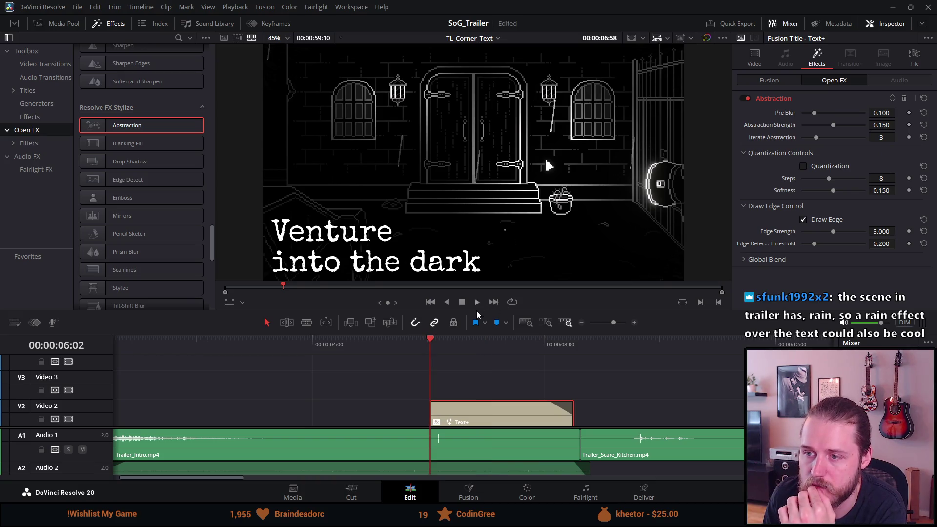
left_click_drag(430, 342, 417, 343)
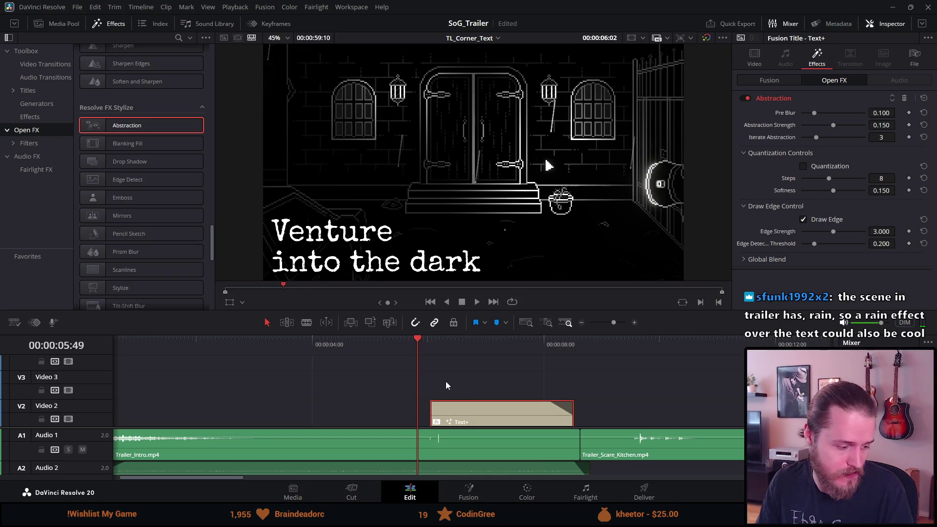
key("space")
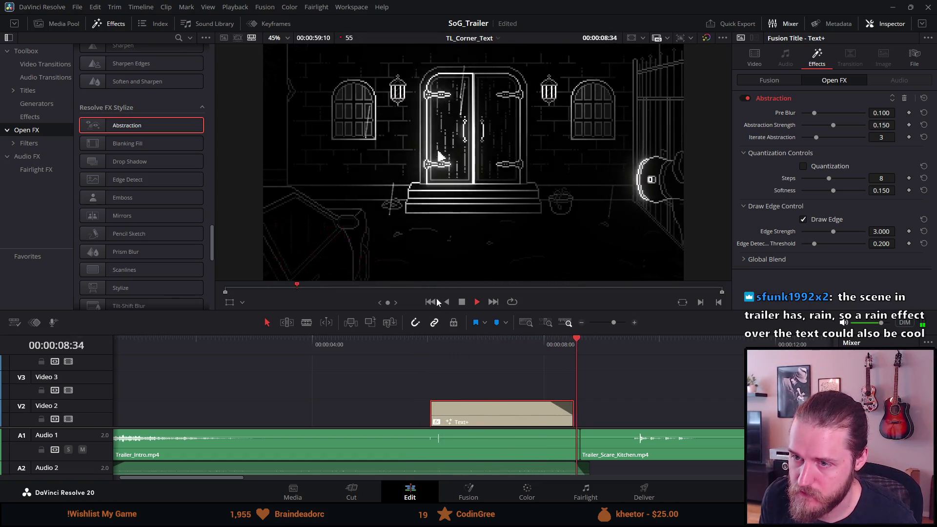
key("alt+l")
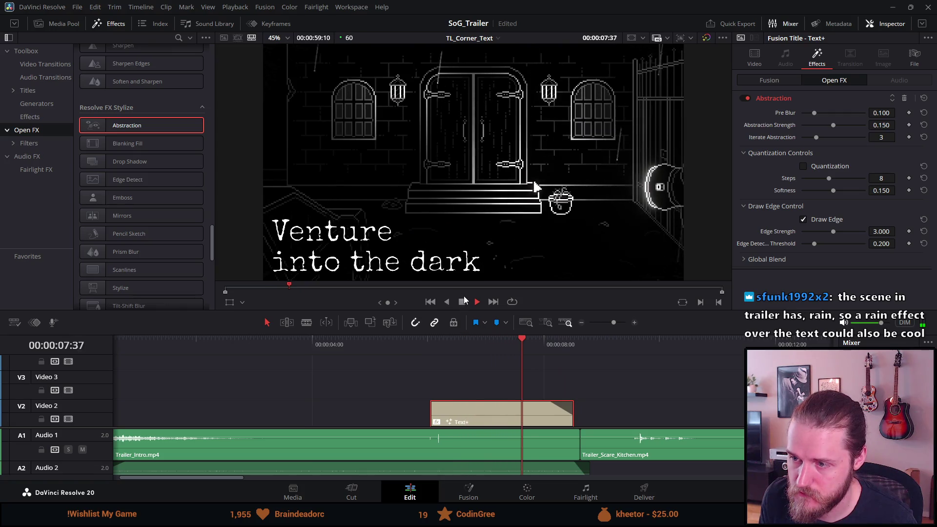
left_click(463, 301)
key("ctrl+z")
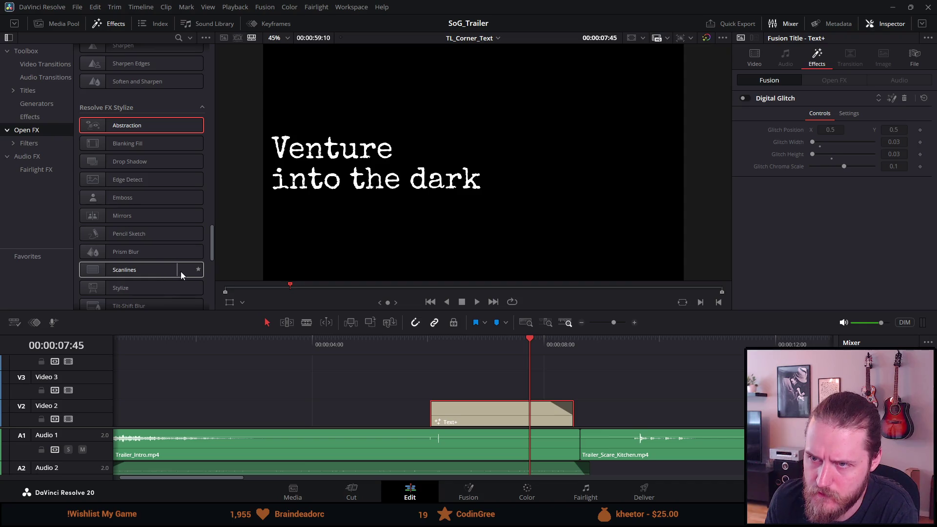
Browse the Stylize-to-Warp effects and Filters > Resolve FX, then show Video Transitions like Additive Dissolve and Iris
scroll(152, 281, "down", 2)
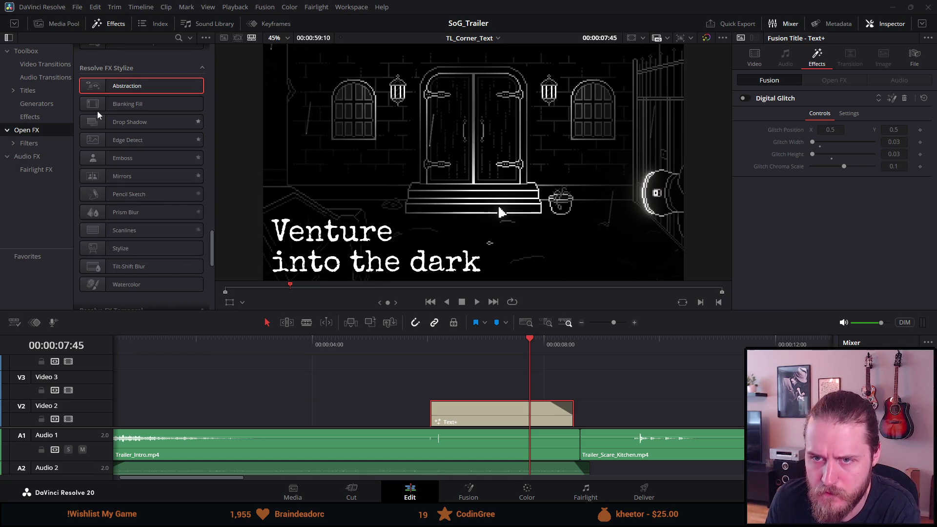
scroll(132, 195, "down", 4)
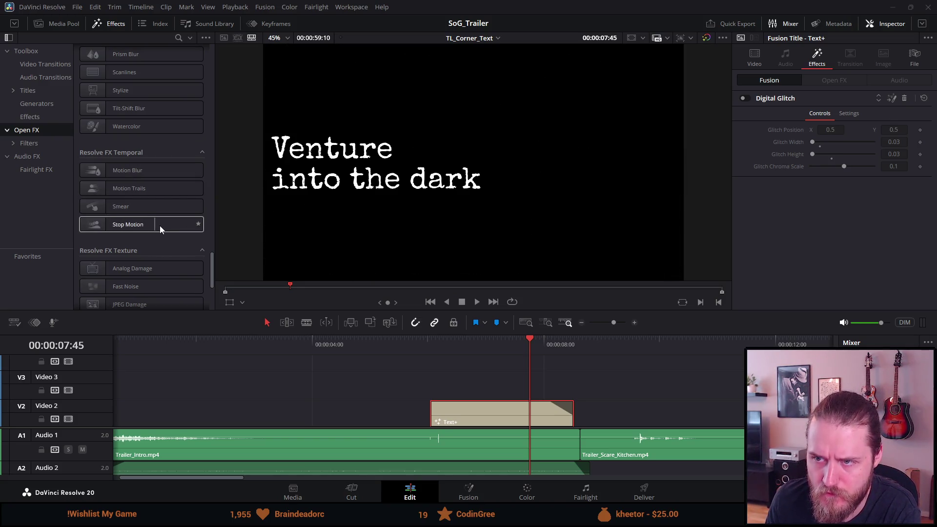
scroll(162, 227, "down", 3)
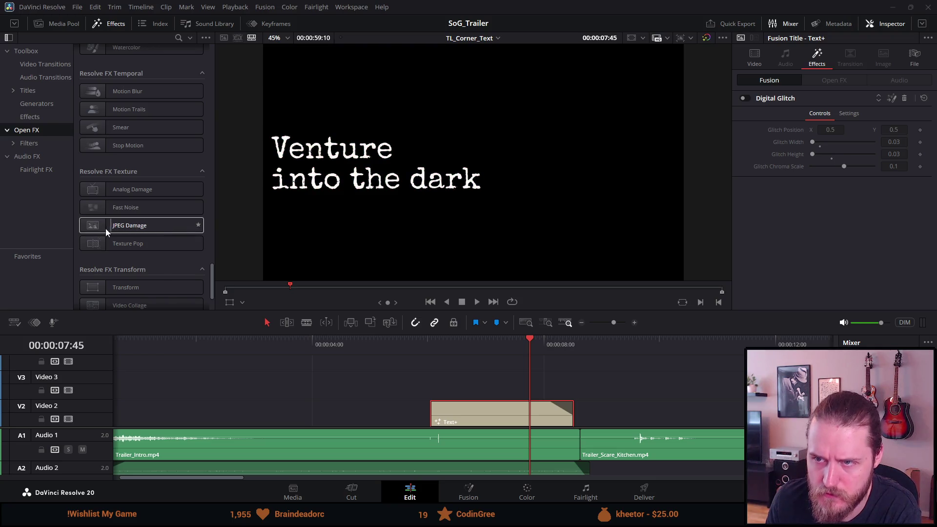
scroll(116, 247, "down", 2)
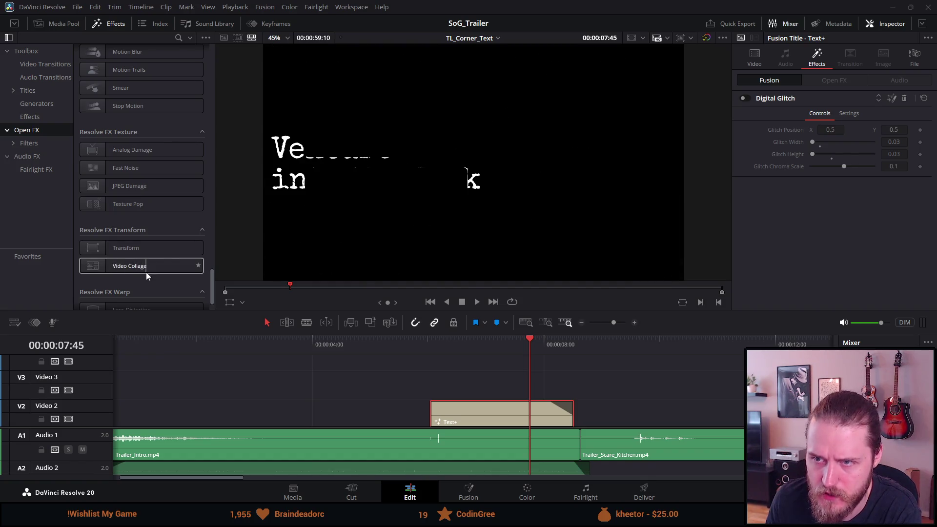
scroll(147, 273, "down", 2)
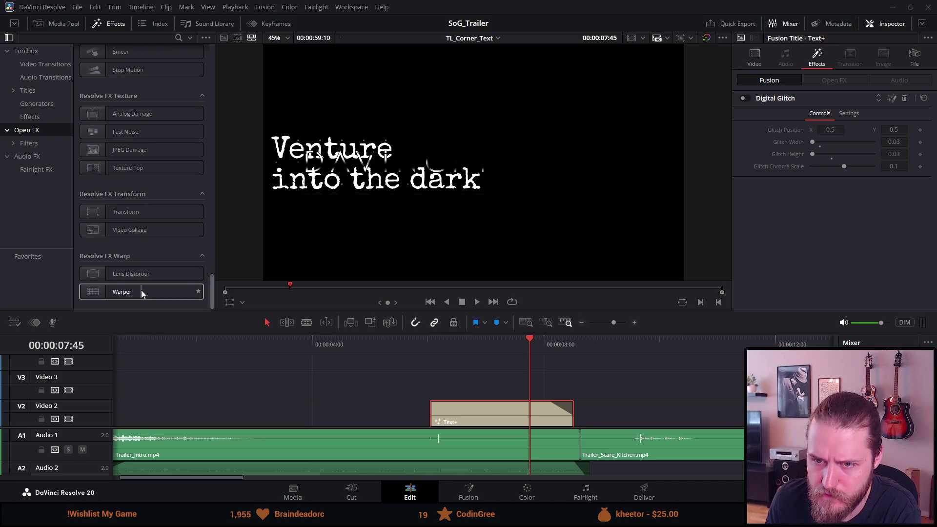
scroll(137, 285, "up", 14)
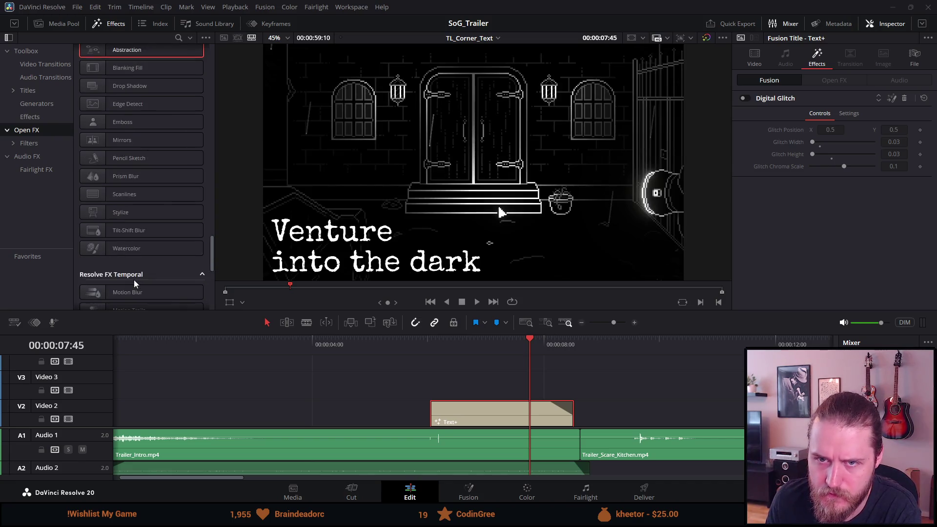
left_click(27, 143)
left_click(13, 144)
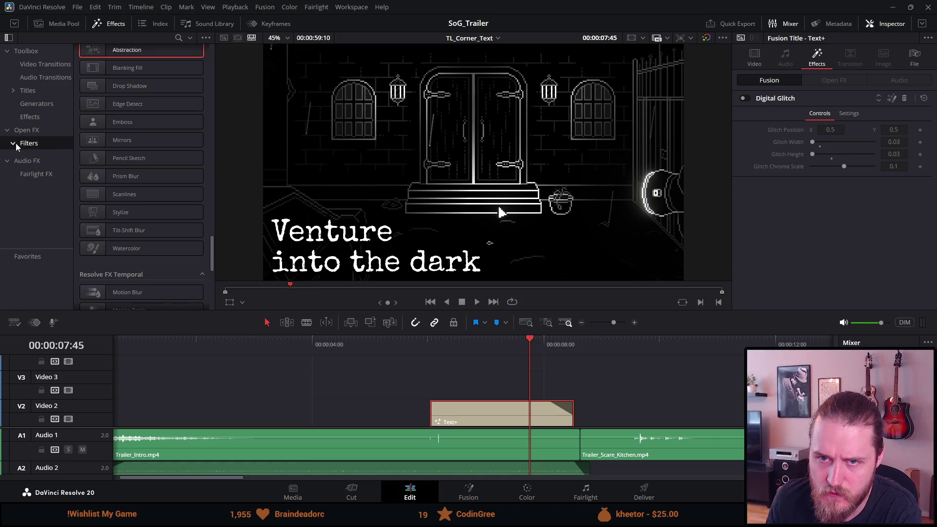
left_click(42, 158)
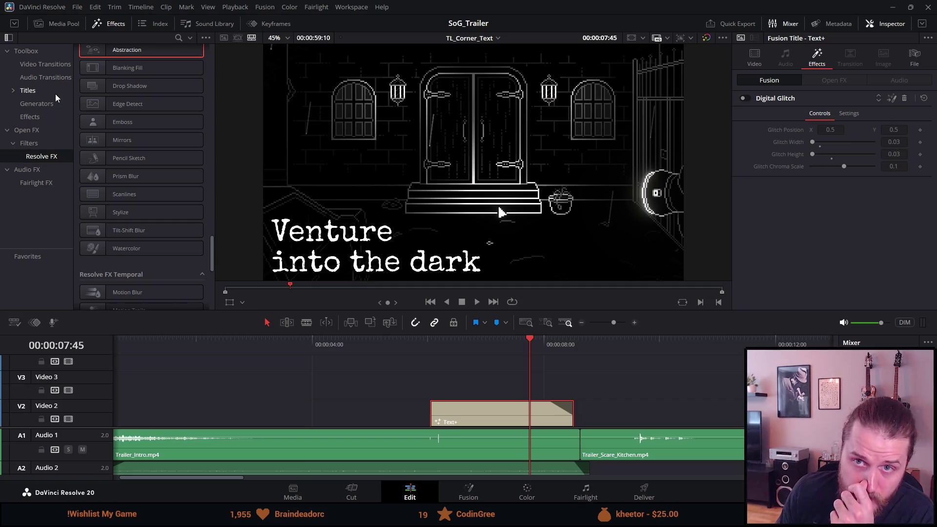
left_click(43, 63)
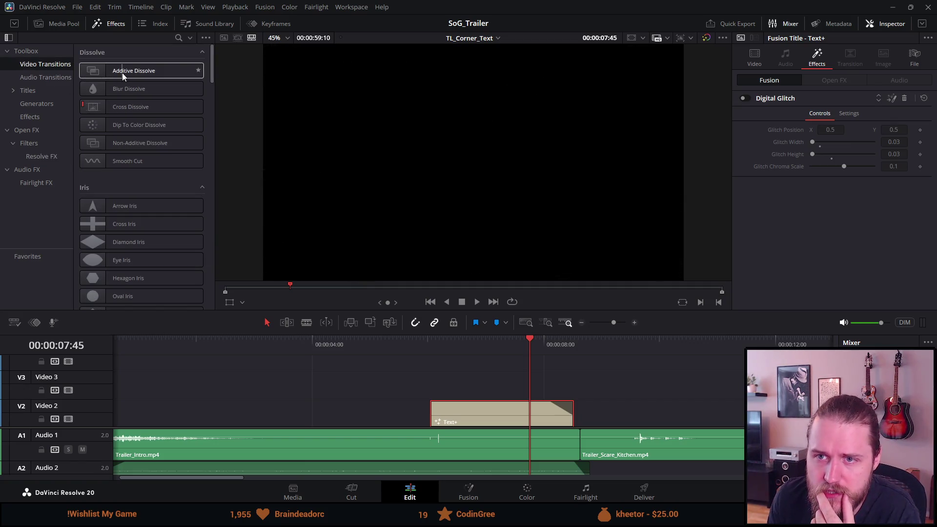
mouse_move(114, 95)
left_mouse_down()
mouse_move(290, 279)
mouse_move(442, 416)
mouse_move(487, 393)
mouse_move(458, 424)
mouse_move(452, 383)
left_mouse_up()
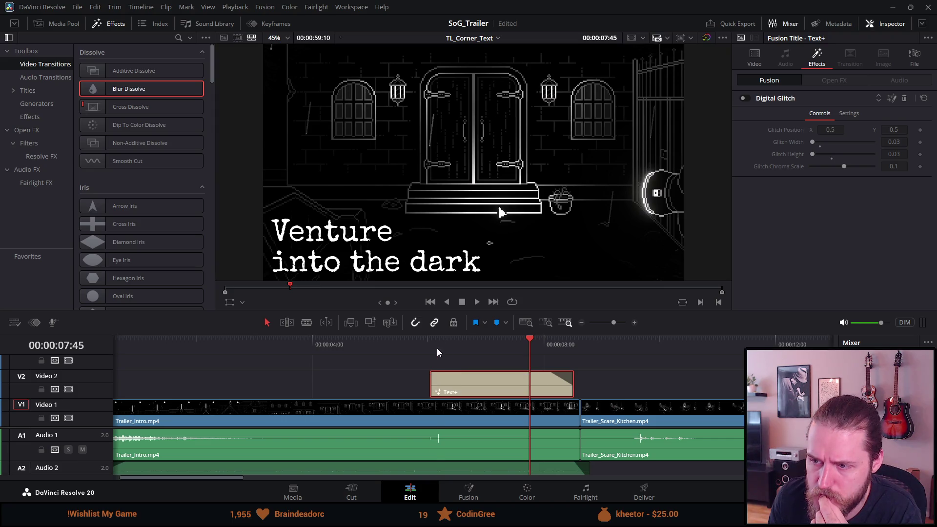
left_click(437, 347)
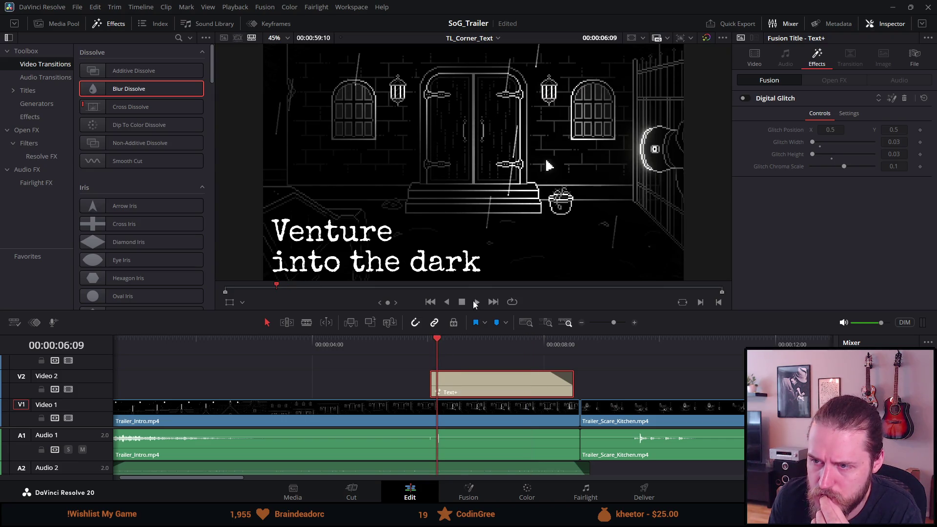
left_click(473, 301)
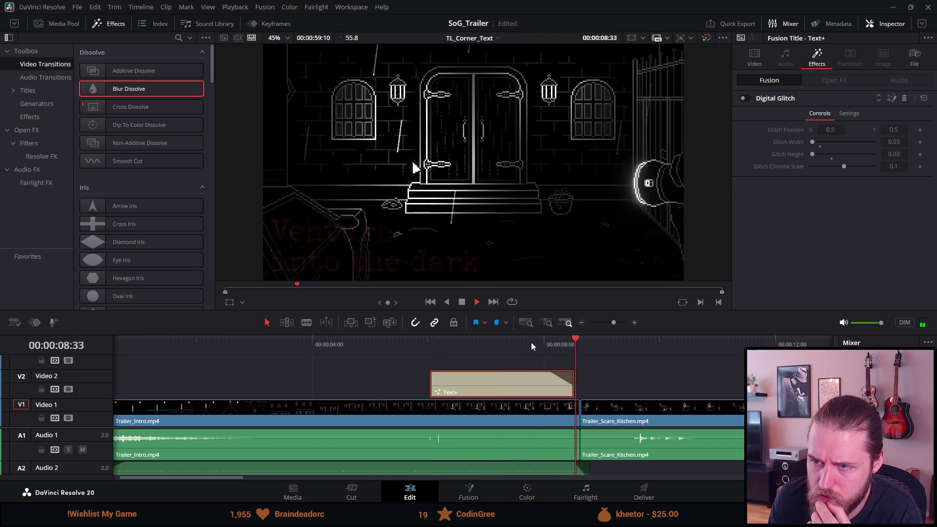
left_click(437, 347)
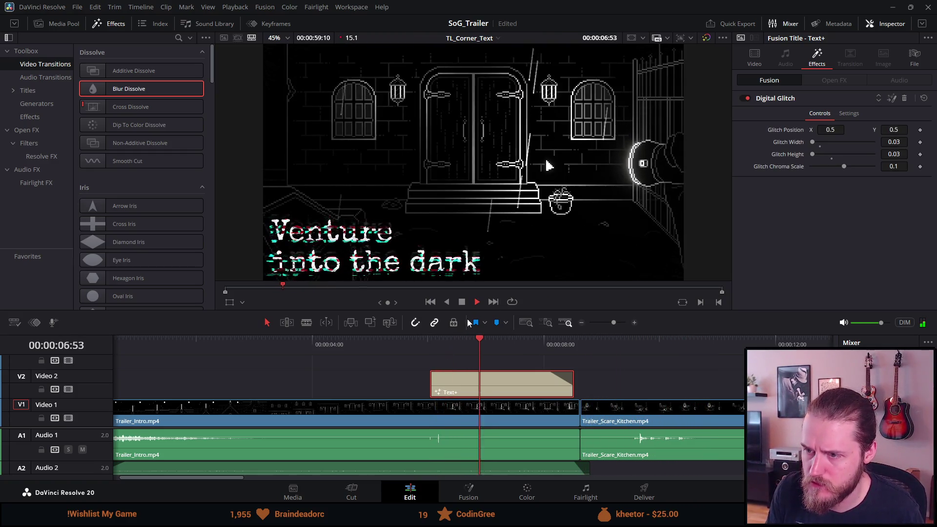
left_click(461, 302)
left_click(744, 98)
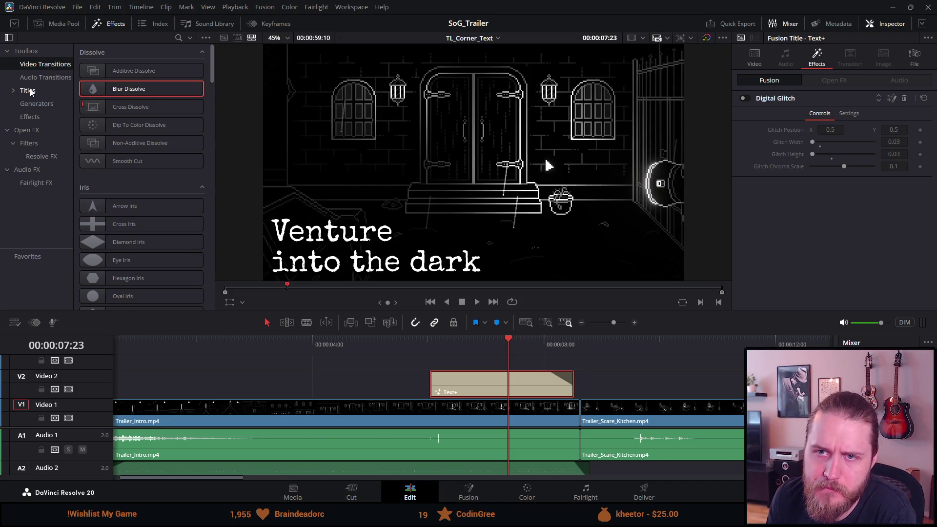
Switch the library from transitions to Effects and browse the Fusion Effects, from Binoculars to Watermark
scroll(143, 188, "down", 15)
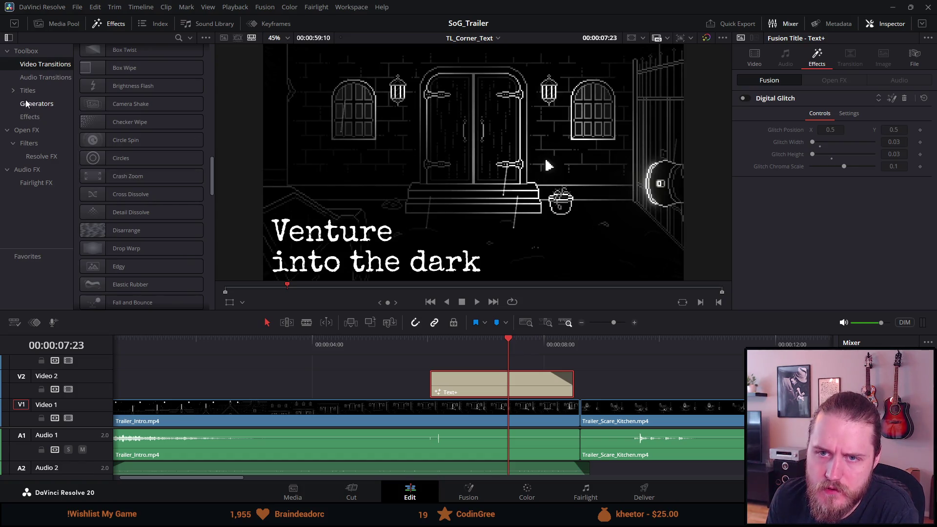
left_click(27, 116)
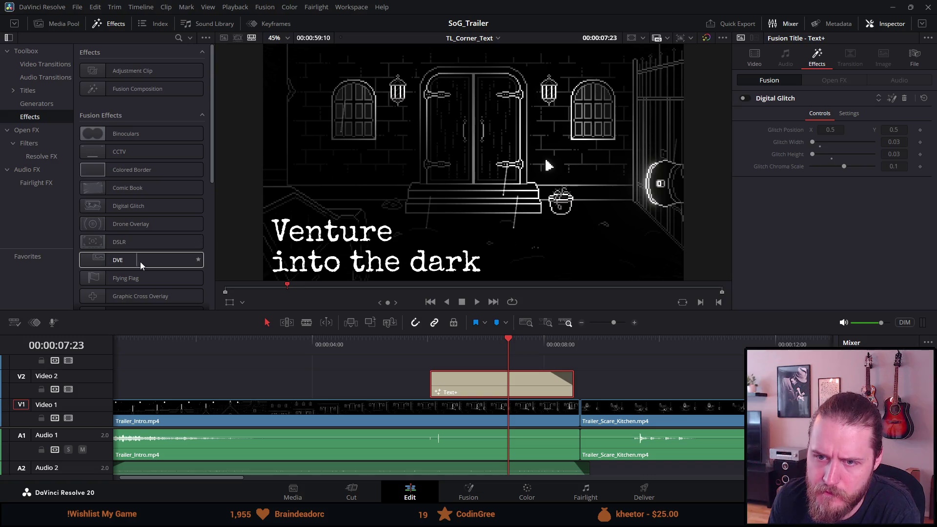
scroll(142, 282, "down", 4)
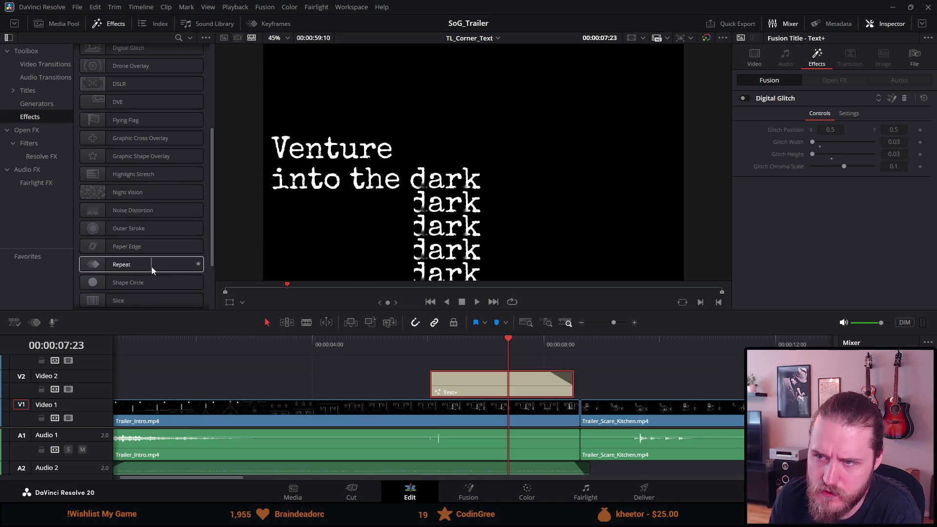
scroll(125, 248, "down", 1)
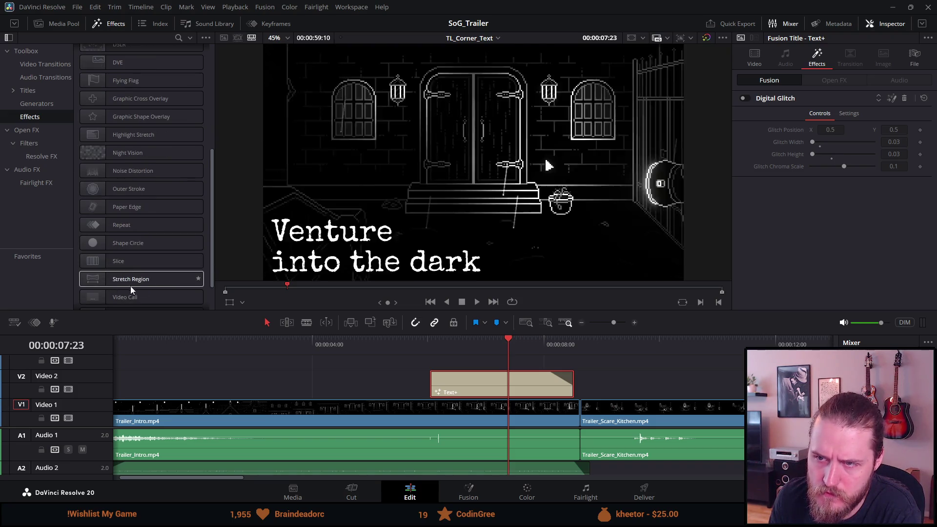
scroll(146, 283, "down", 1)
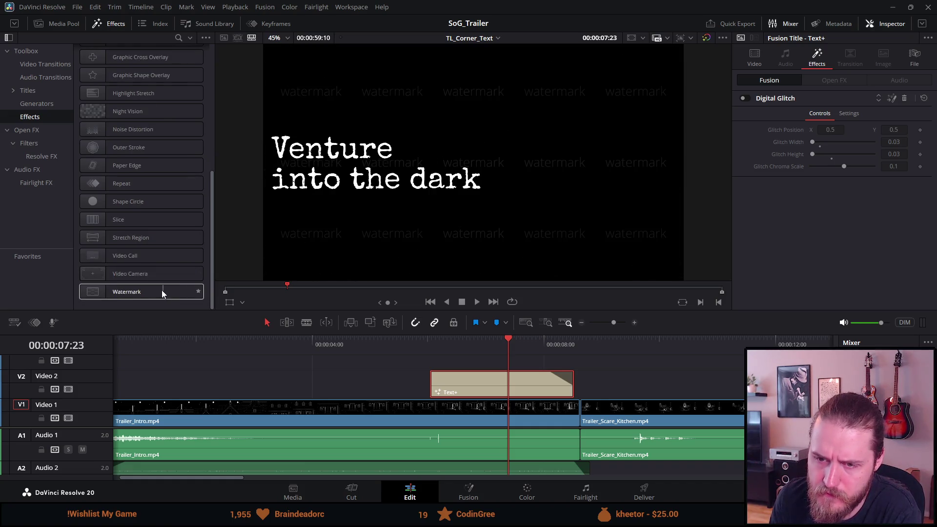
scroll(112, 205, "up", 7)
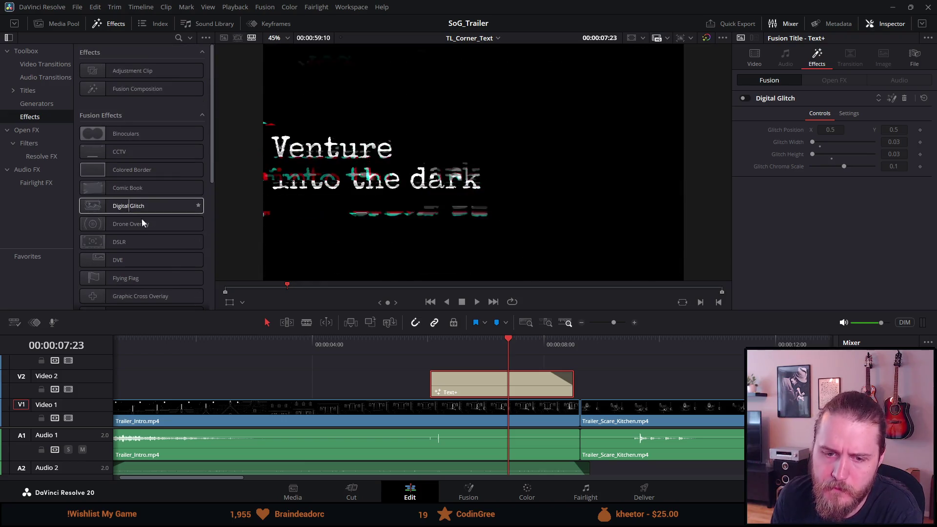
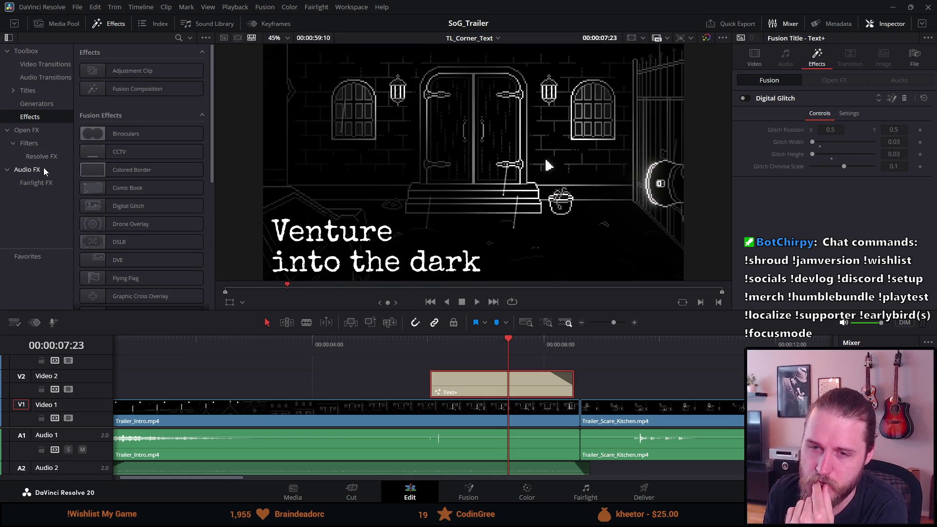
Go to the start of the 'Venture into the dark' title and show its Special Elite text settings
left_click(429, 341)
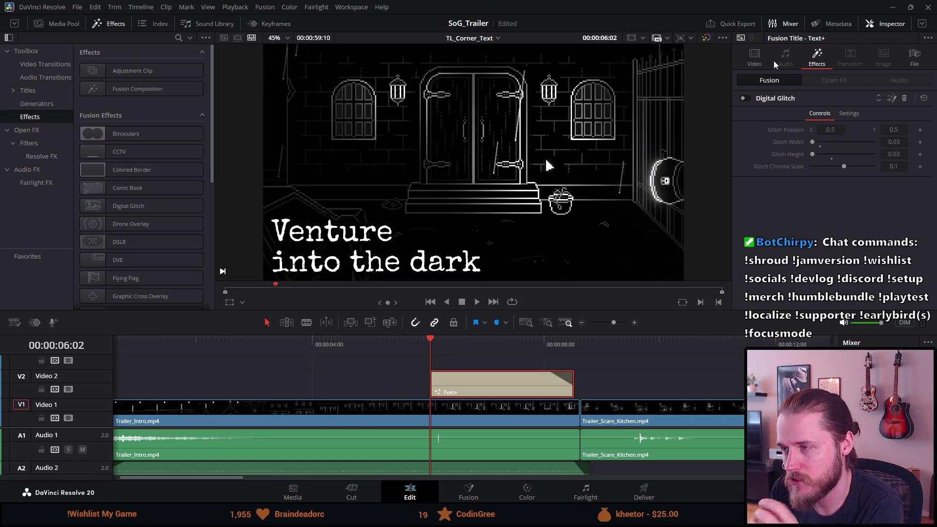
left_click(759, 60)
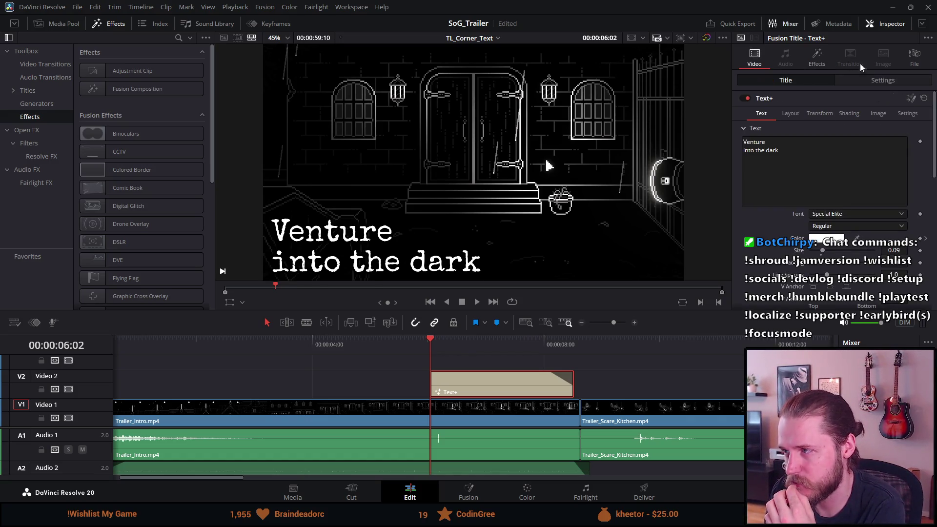
left_click(863, 83)
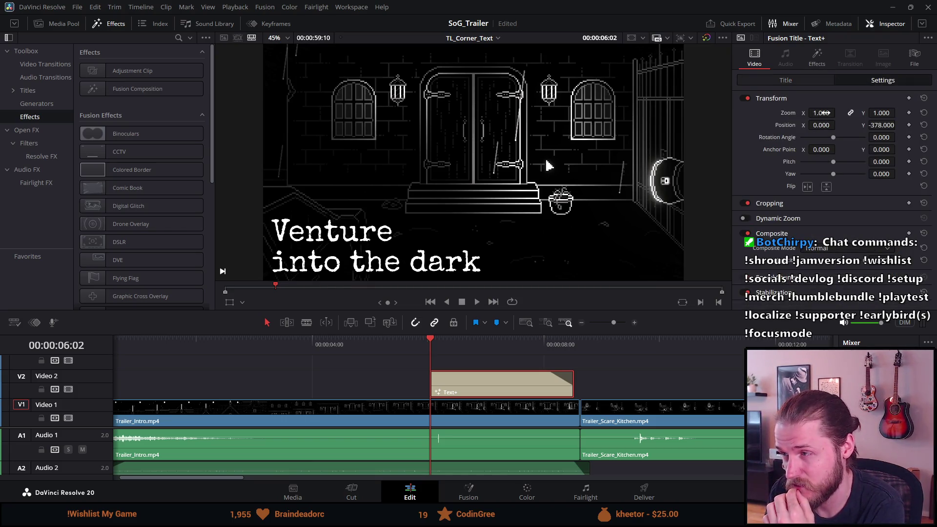
mouse_move(821, 112)
left_mouse_down()
mouse_move(859, 113)
mouse_move(807, 112)
mouse_move(840, 113)
left_mouse_up()
type("1.05")
key("Return")
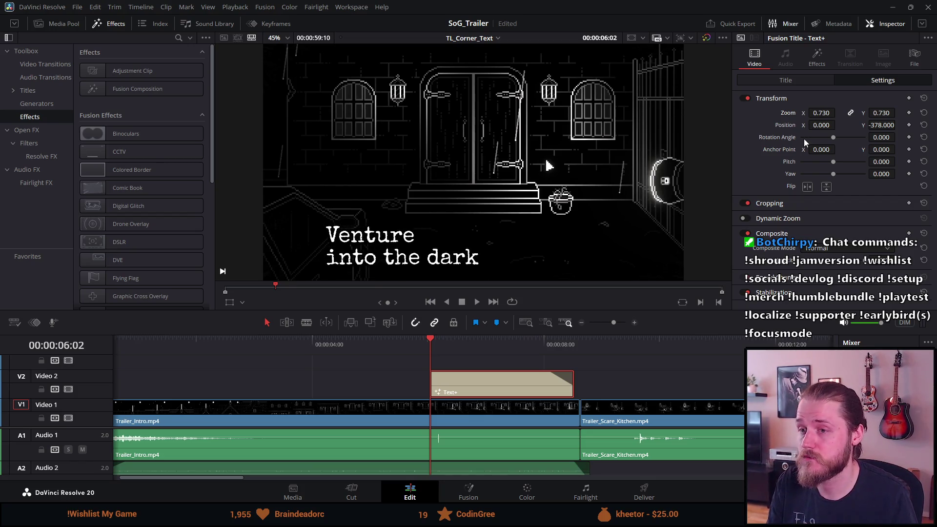
key("ctrl+z")
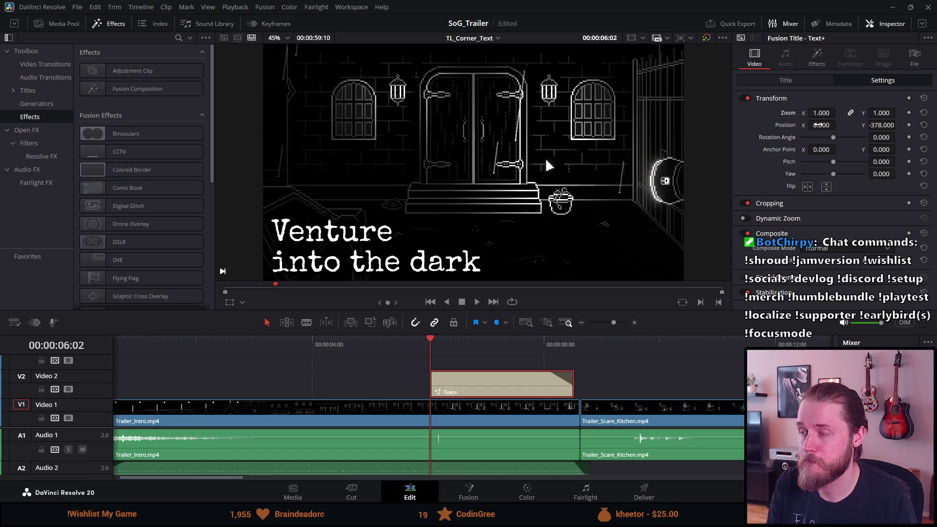
left_click_drag(835, 124, 807, 137)
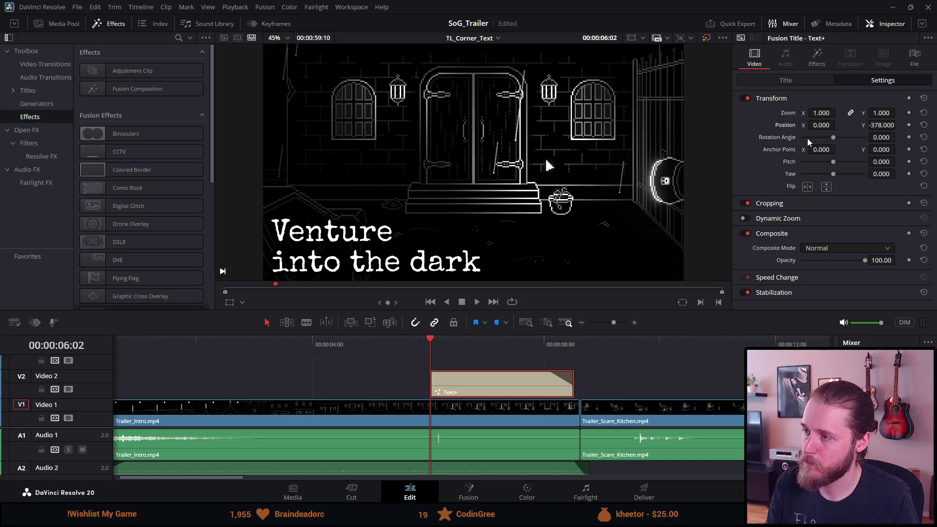
left_click(760, 79)
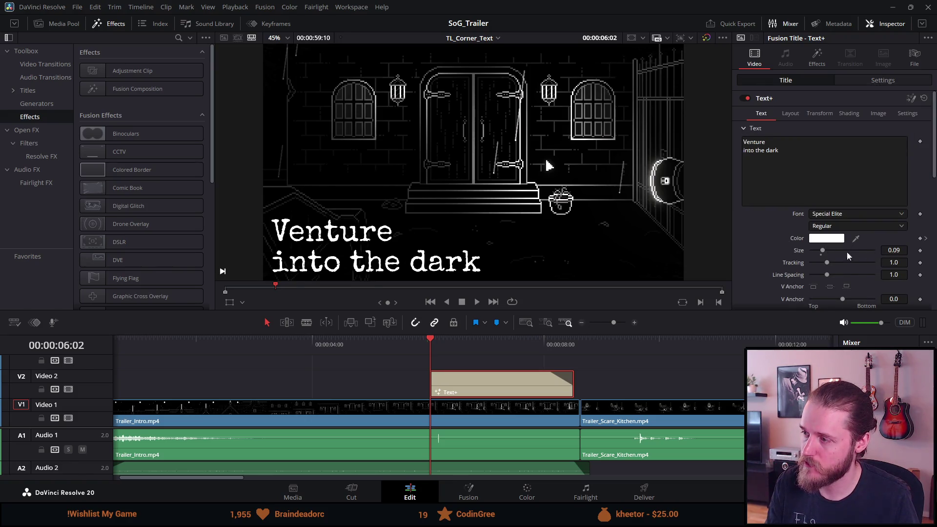
Enlarge the title text slightly, paste copies at the kitchen and cabinet-smash shots, and save
left_click_drag(823, 250, 823, 252)
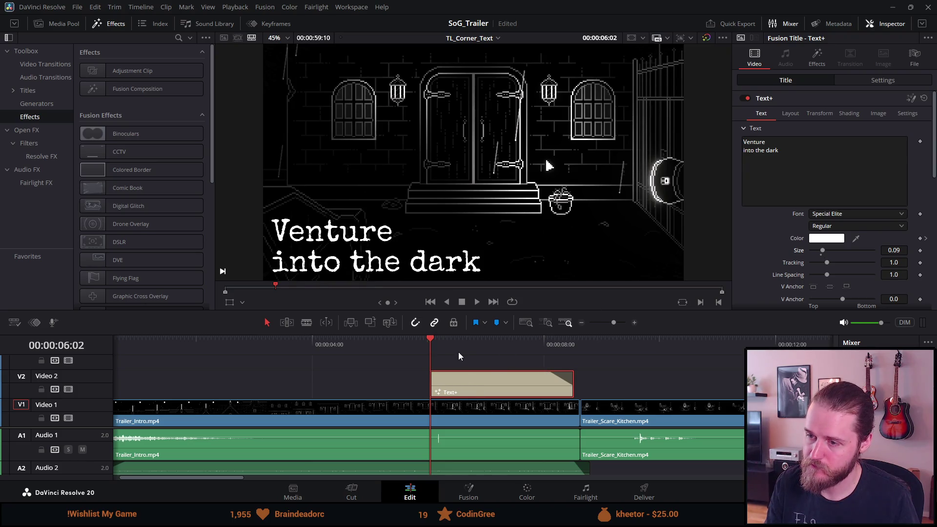
key("space")
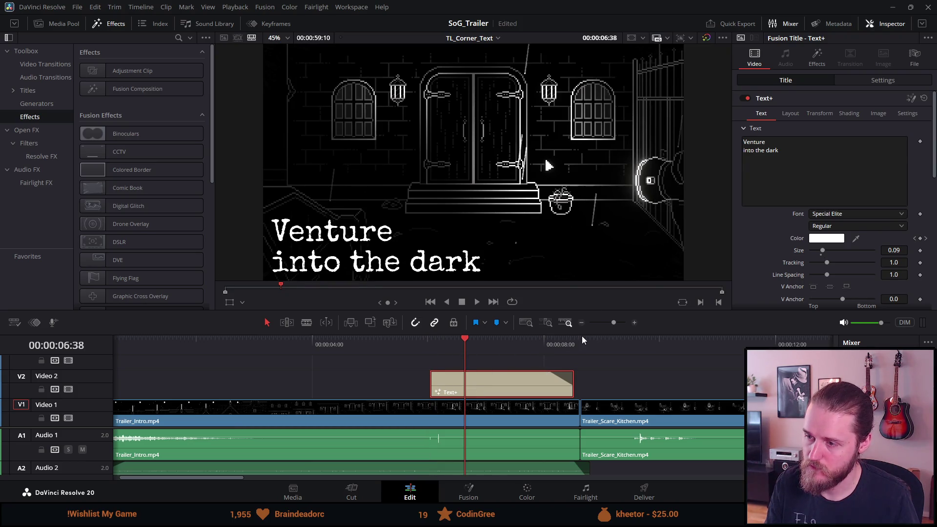
left_click(587, 347)
left_click(576, 345)
left_click(584, 345)
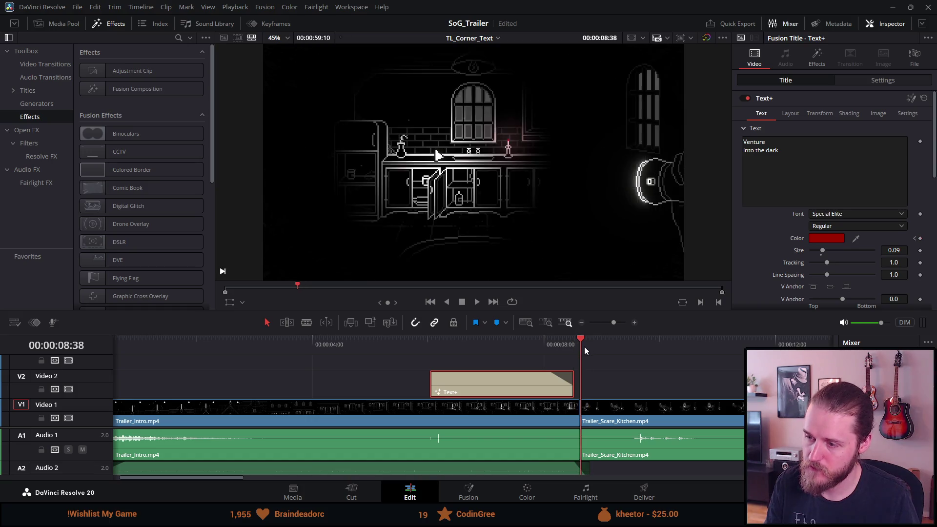
key("ctrl+v")
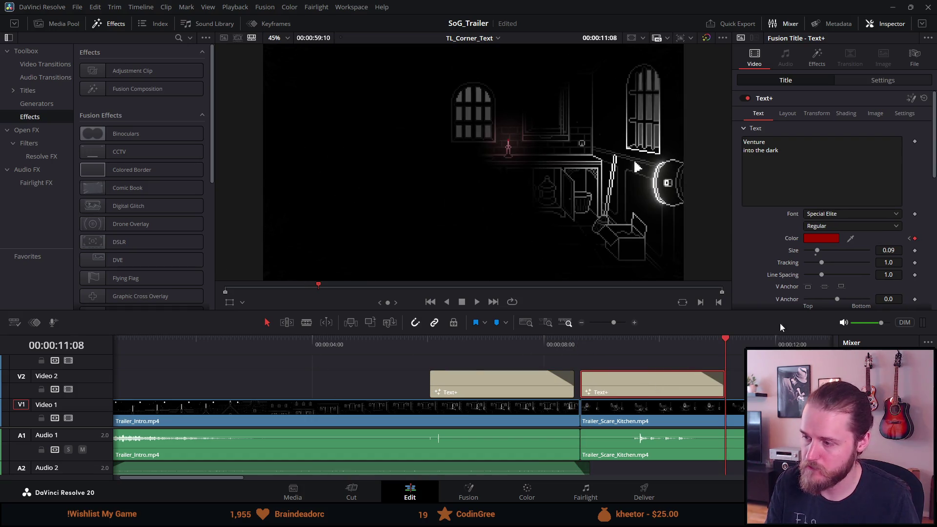
key("ctrl+s")
key("ctrl+v")
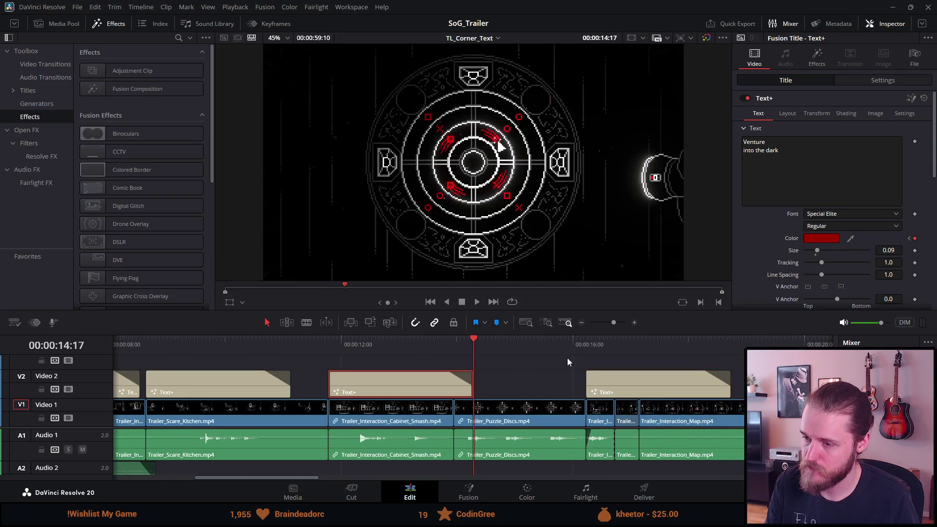
Set a starting Size keyframe of 0.09 on the kitchen-shot title
left_click(163, 344)
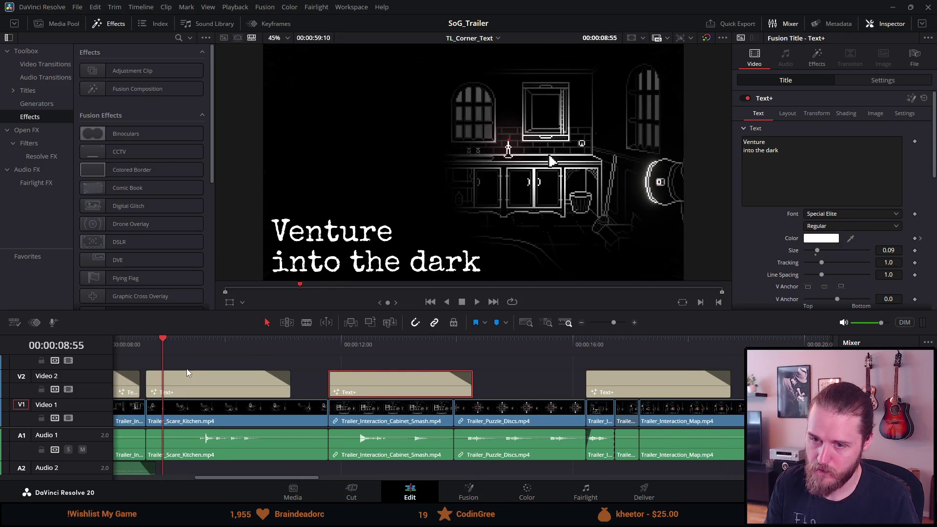
scroll(187, 373, "up", 3)
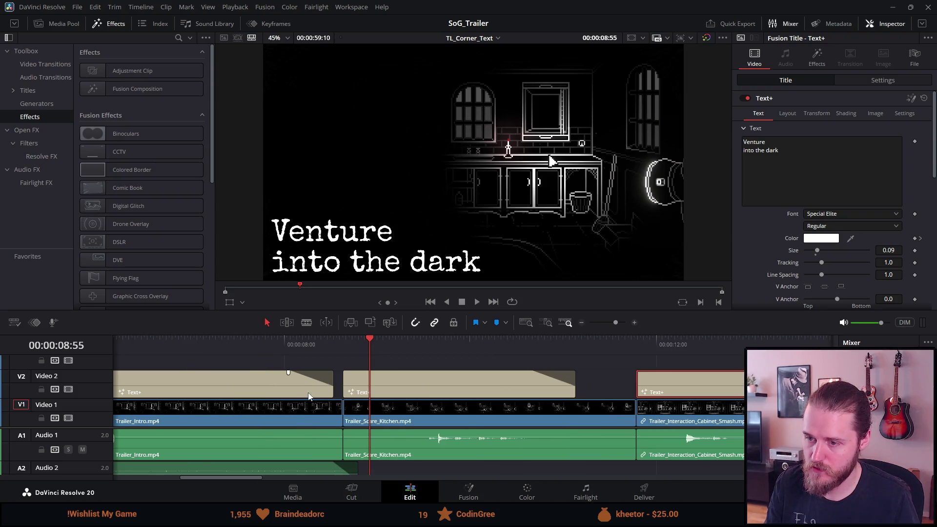
left_click(360, 385)
left_click(344, 348)
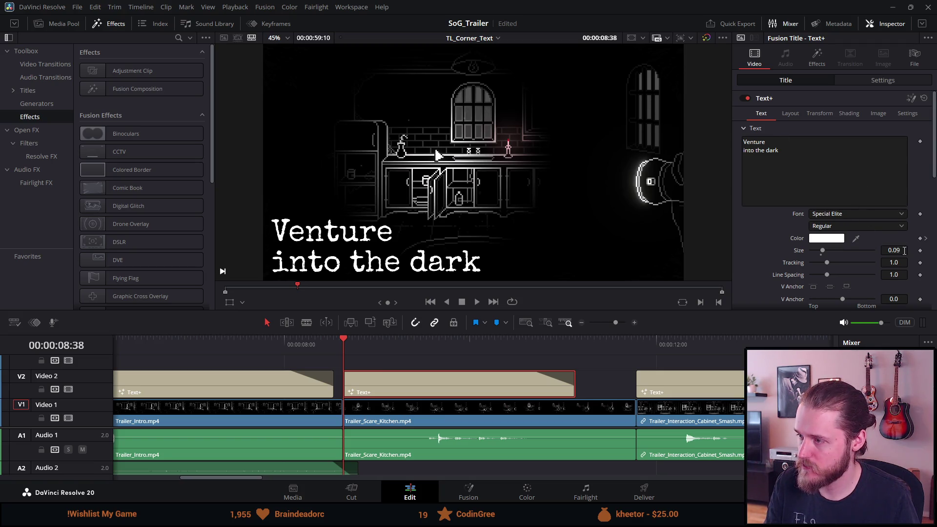
left_click(919, 250)
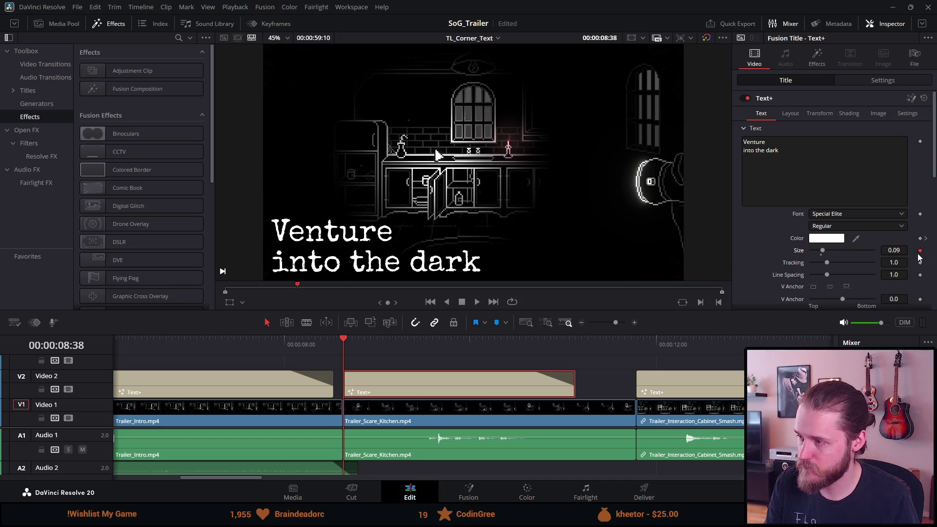
Keyframe the kitchen title's end size to 0.11 and play back the growth
left_click(574, 344)
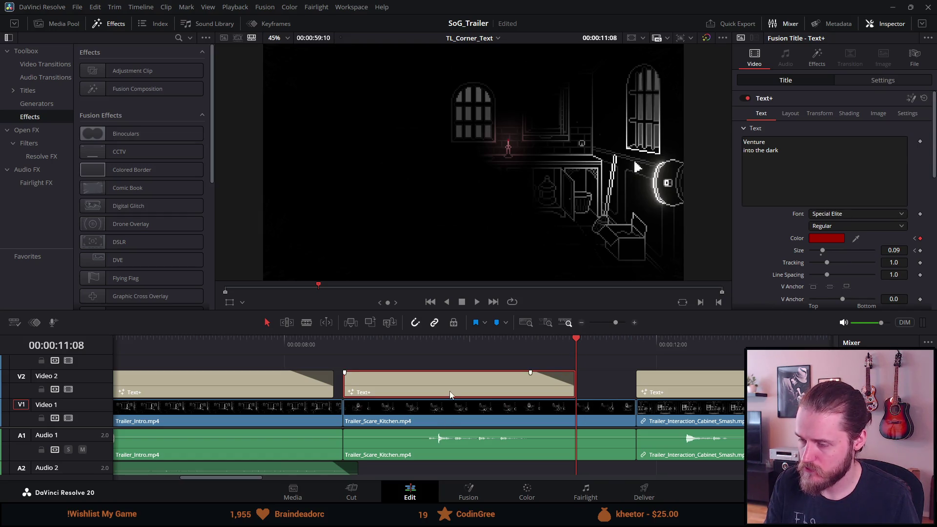
left_click(902, 251)
type("0.11")
key("Tab")
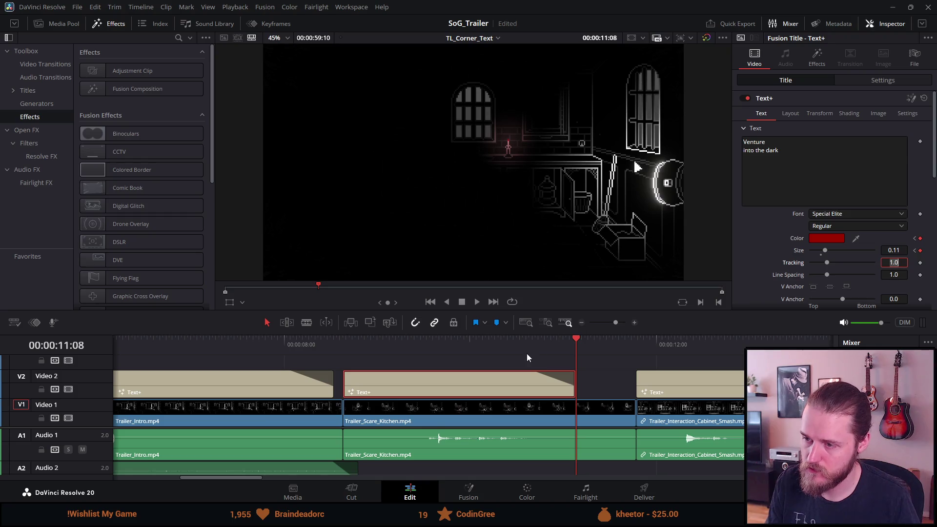
left_click(343, 343)
key("space")
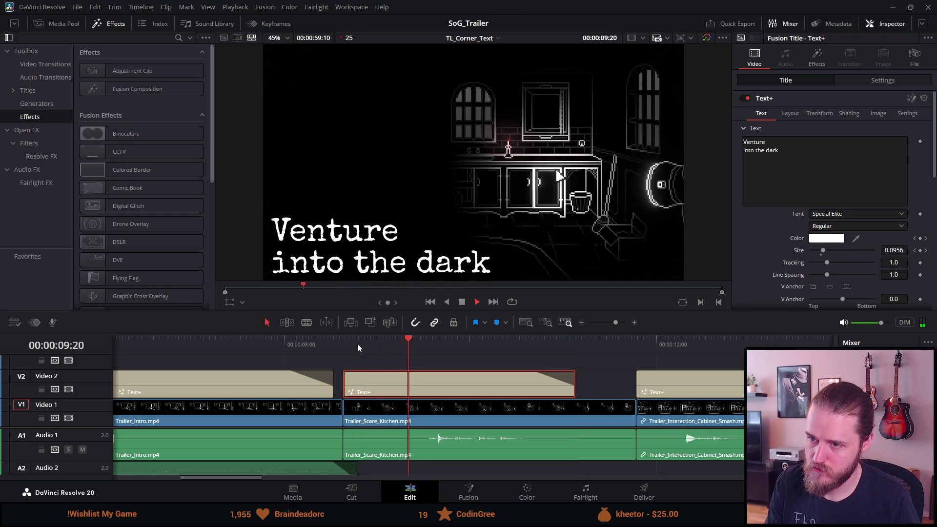
left_click(576, 342)
Change the end size to 0.96 and preview the enlarged title
left_click(893, 249)
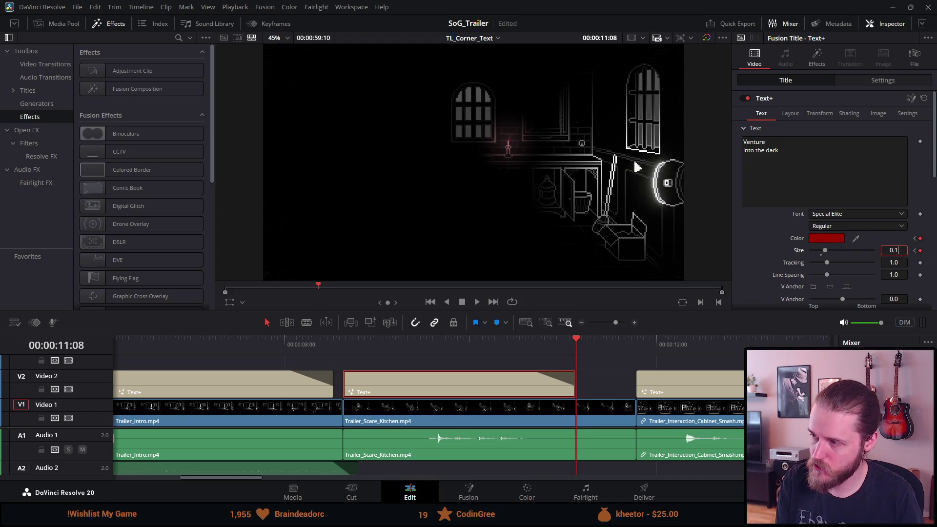
type("6")
key("Tab")
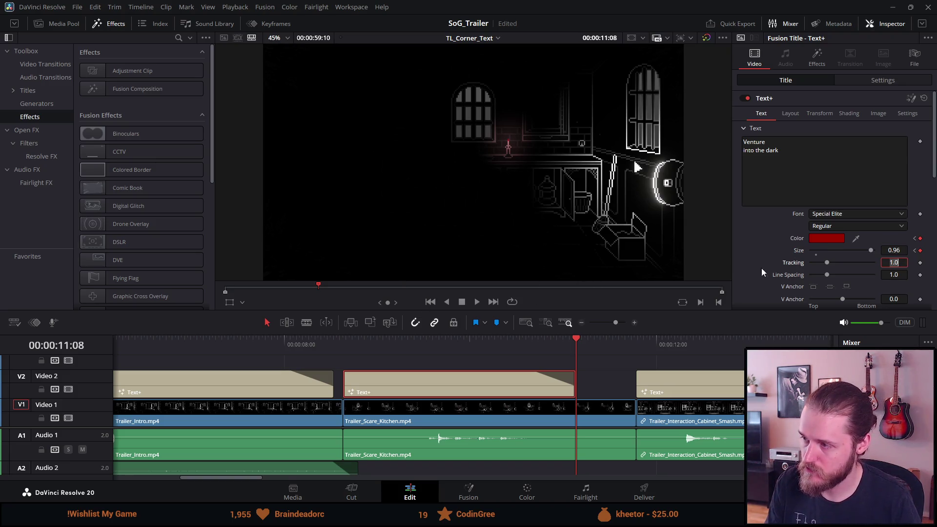
left_click(434, 342)
key("space")
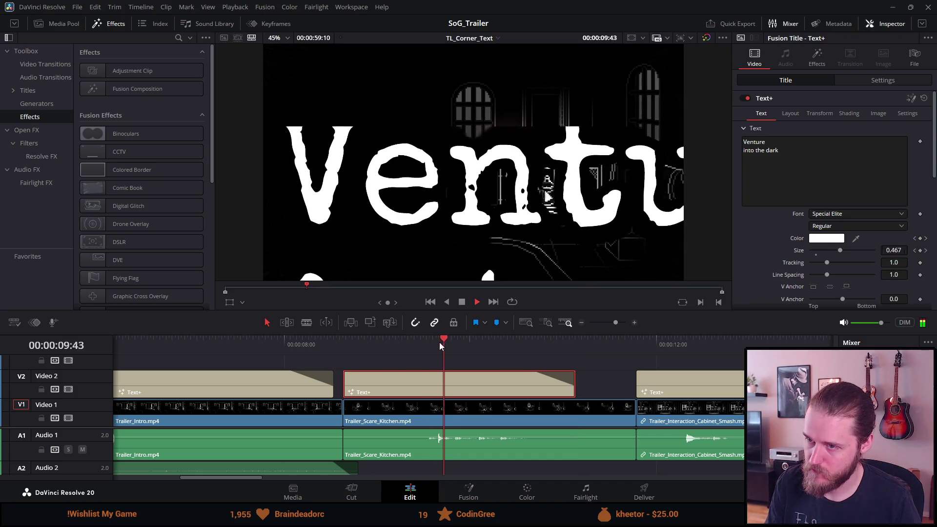
left_click(462, 303)
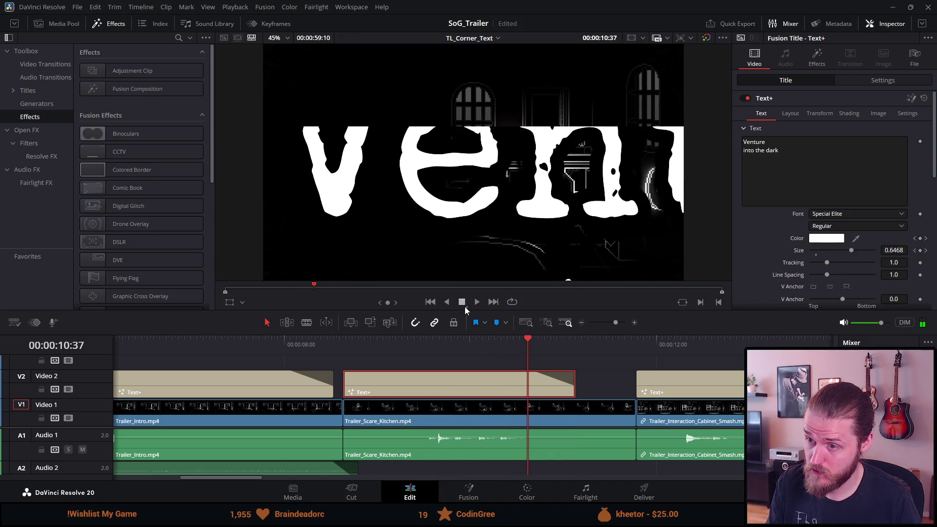
left_click(366, 347)
left_click(344, 342)
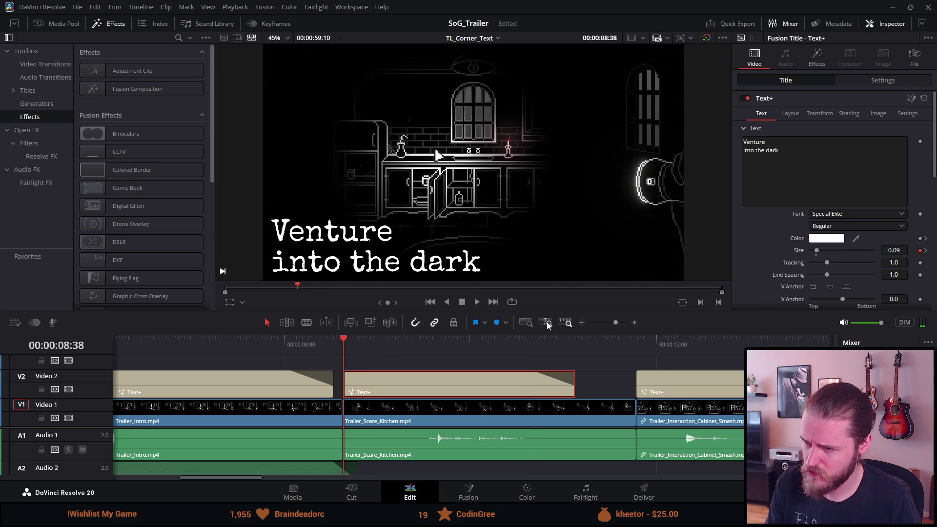
left_click(575, 341)
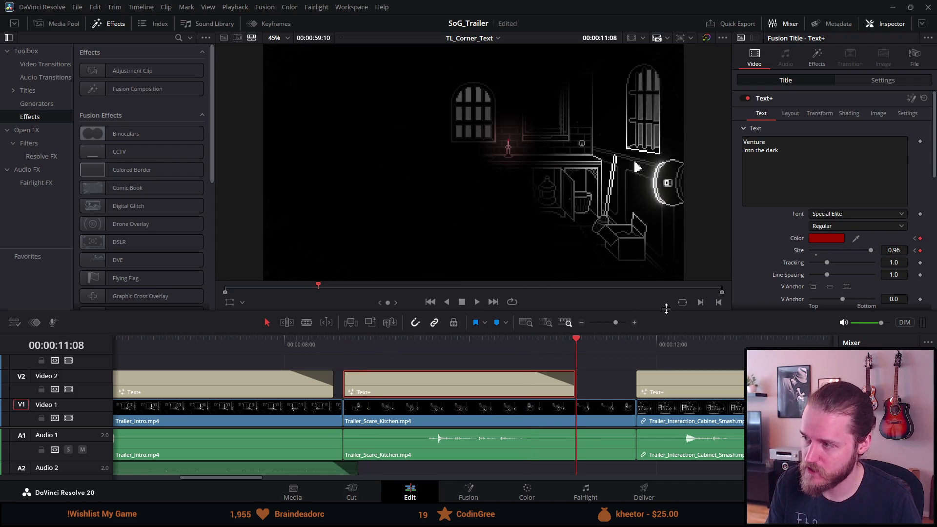
Correct the end size to 0.096 and replay the size animation
left_click(900, 251)
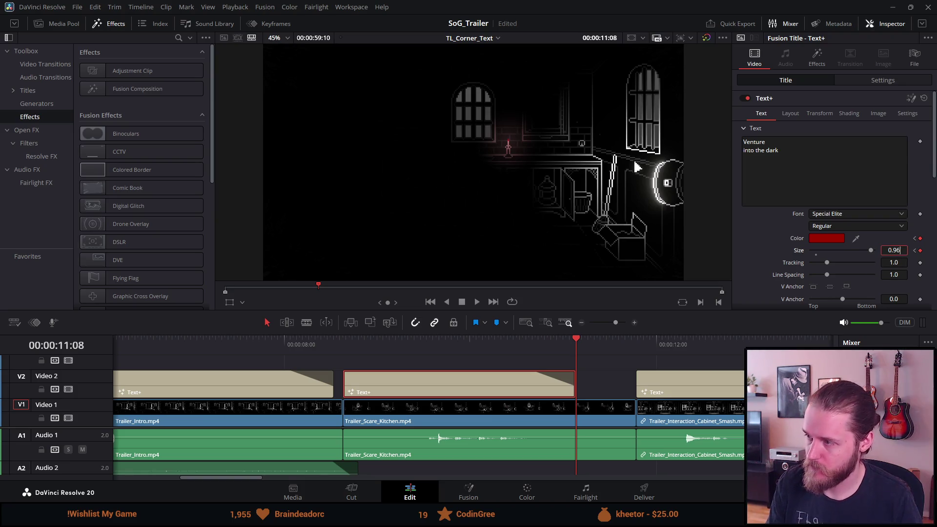
type("0.0")
type("1")
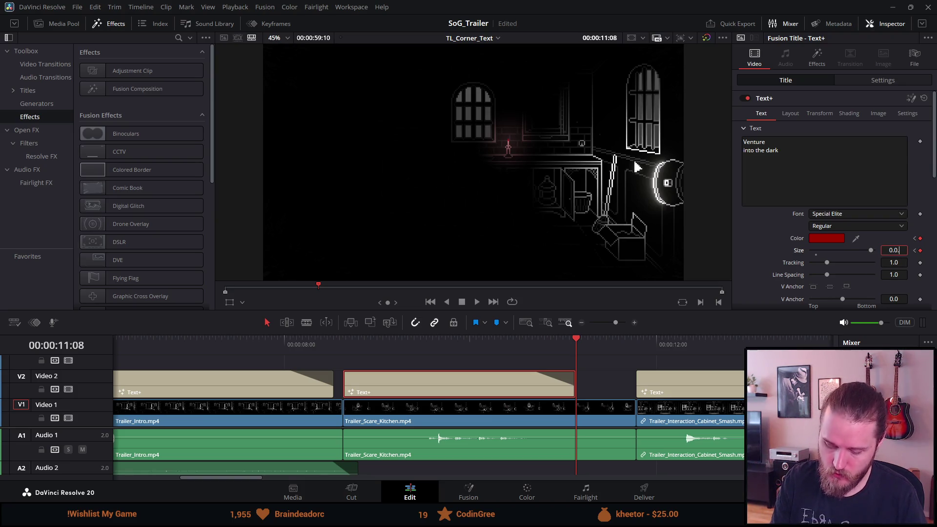
key("Tab")
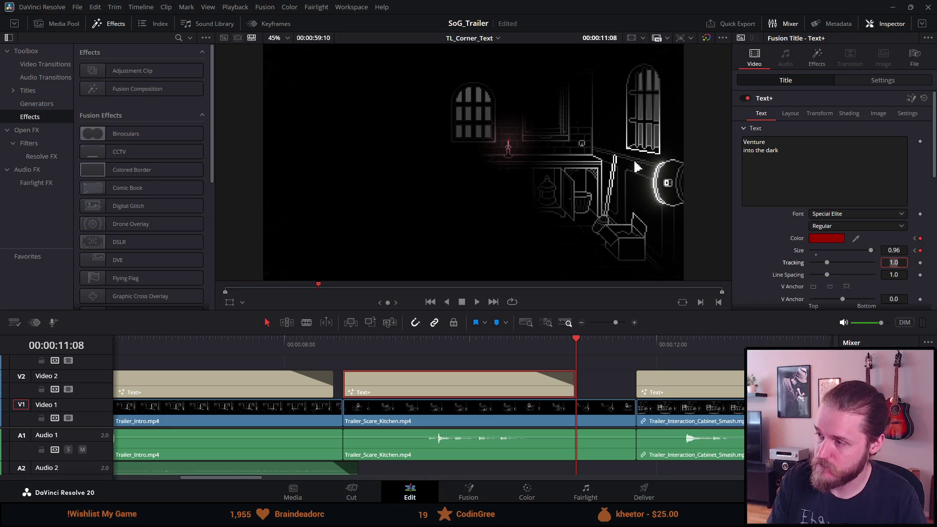
left_click(902, 249)
type("0")
key("Tab")
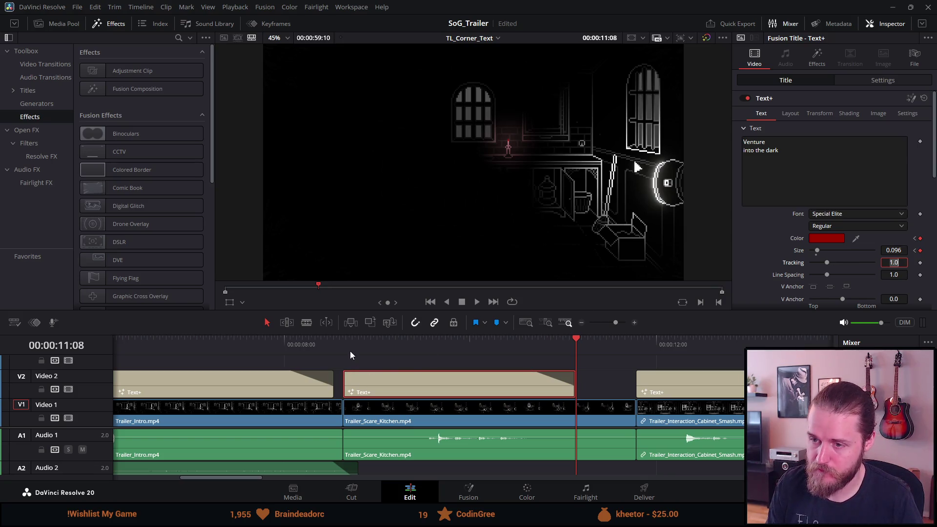
left_click(347, 344)
key("space")
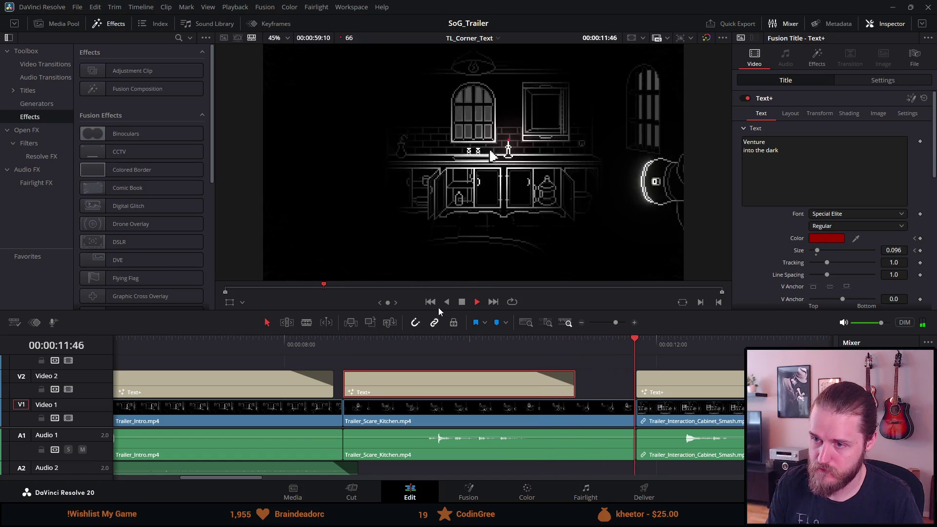
Select the cabinet-smash title and set Zoom keyframes at its 11:47 start
key("space")
scroll(692, 365, "up", 2)
scroll(692, 365, "down", 2)
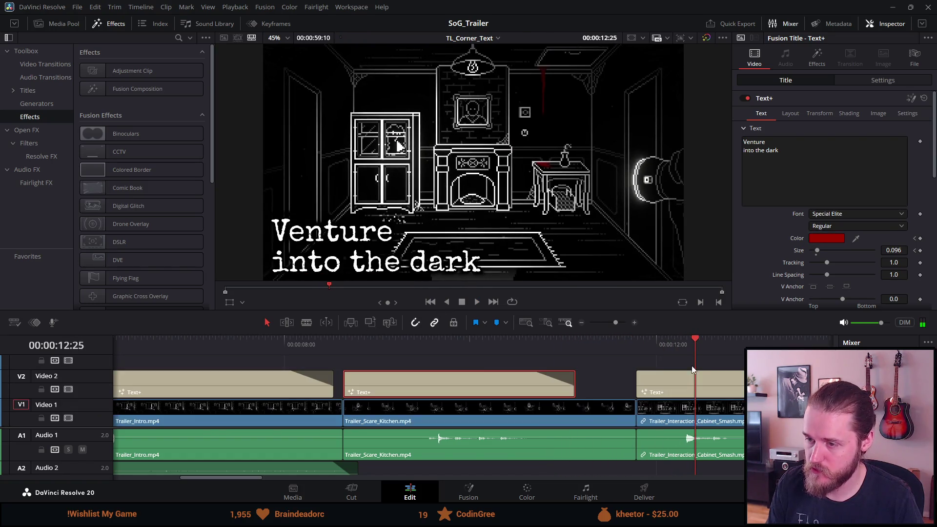
scroll(666, 367, "up", 2)
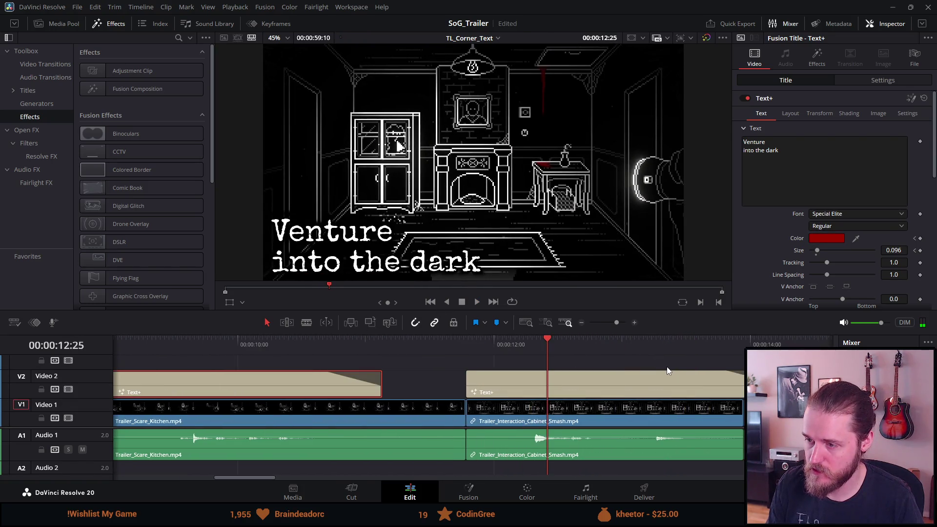
left_click(466, 343)
left_click(531, 390)
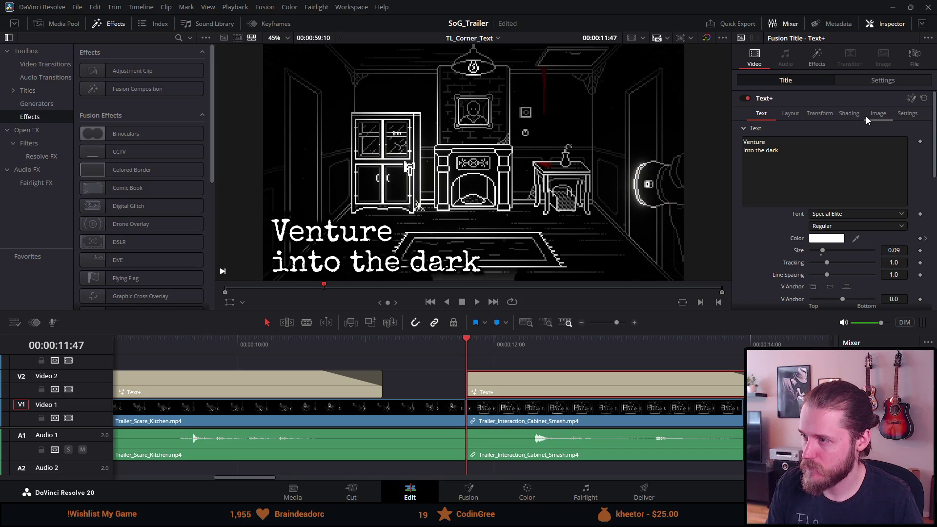
left_click(868, 81)
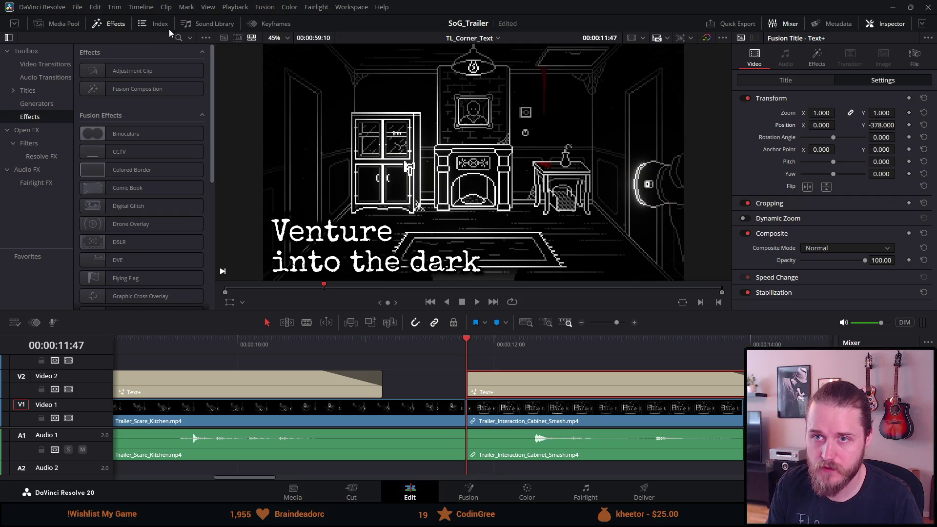
left_click(269, 23)
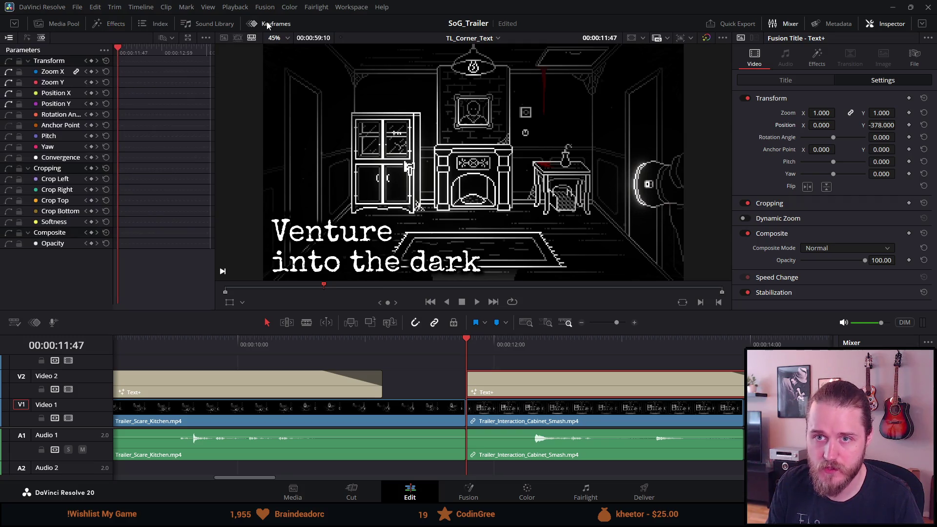
left_click(91, 72)
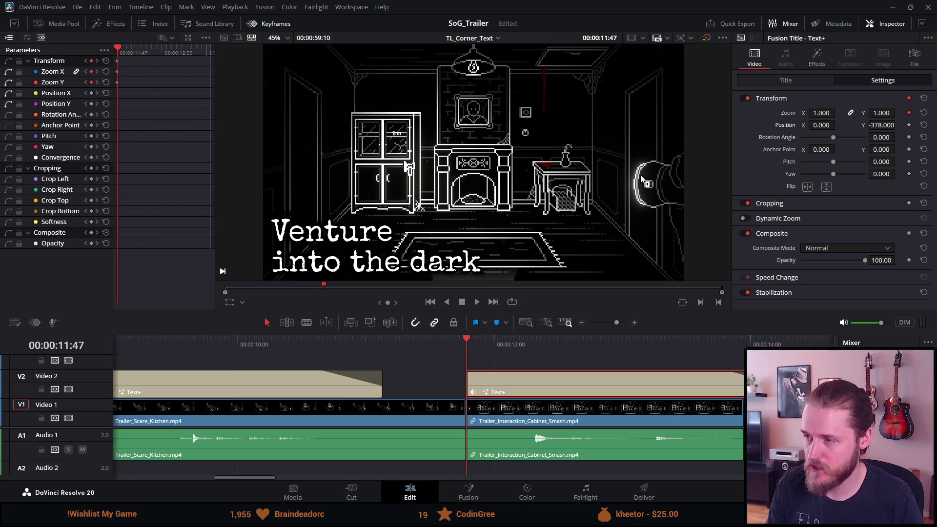
Preview later in the clip and try resizing and shifting the title, undoing both
left_click(714, 343)
key("space")
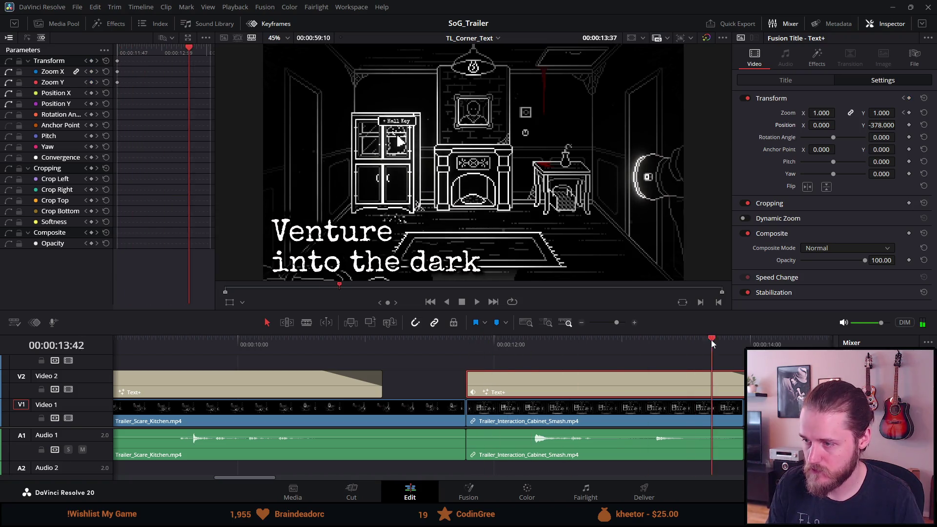
key("Left")
key("Left")
key("Left")
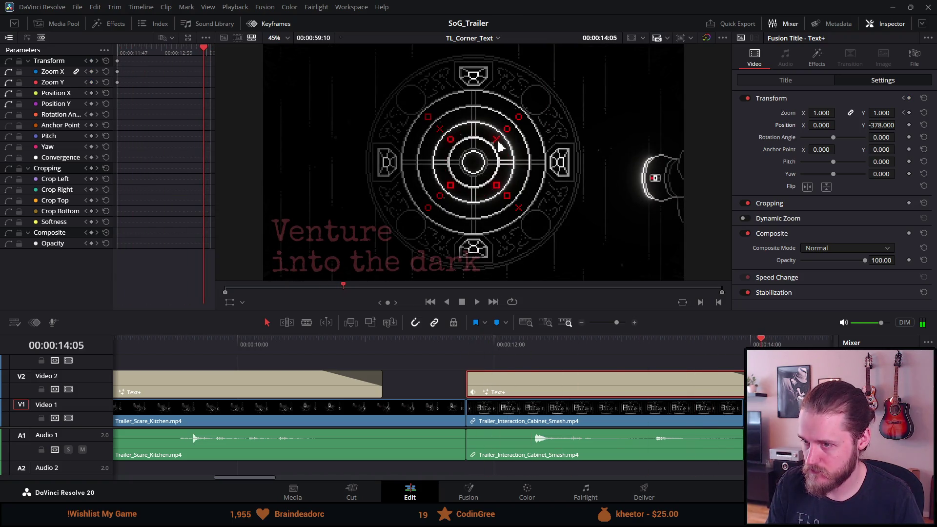
key("Right")
key("Right")
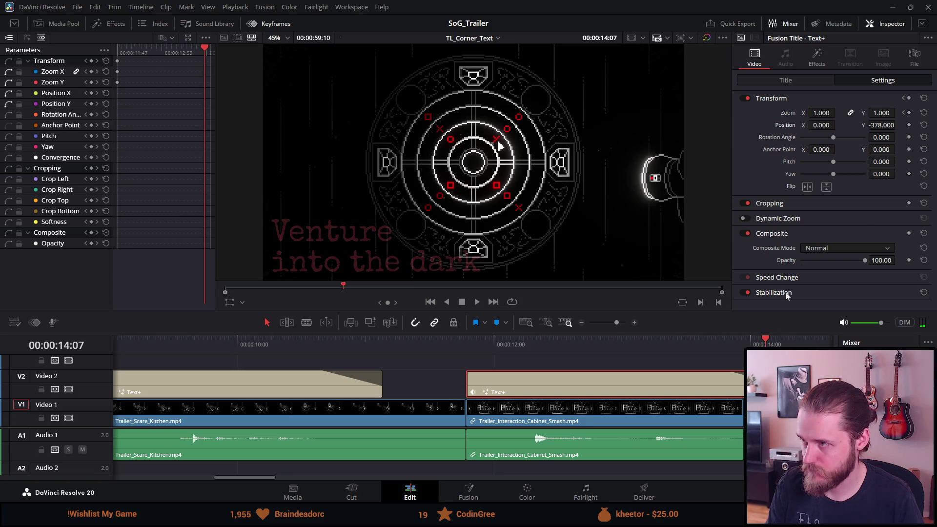
left_click_drag(821, 113, 807, 113)
key("ctrl+z")
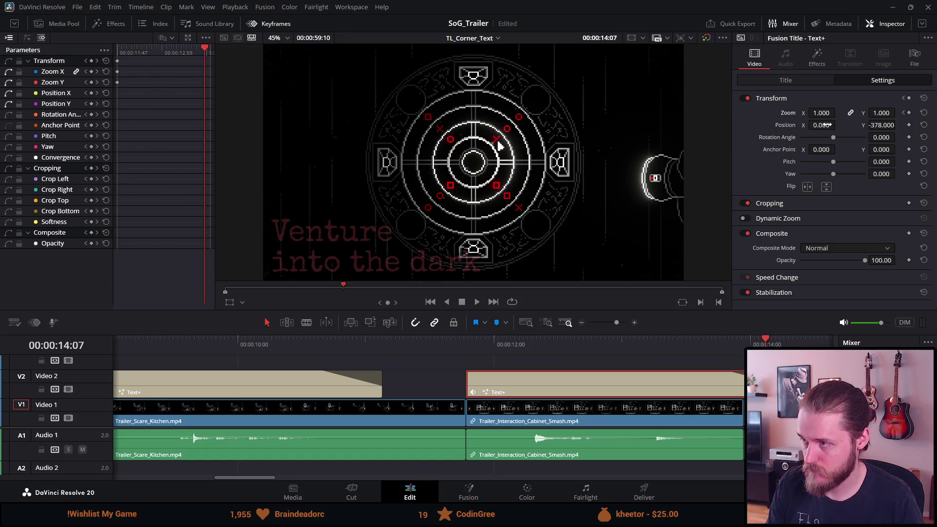
mouse_move(820, 125)
left_mouse_down()
mouse_move(808, 125)
mouse_move(858, 125)
left_mouse_up()
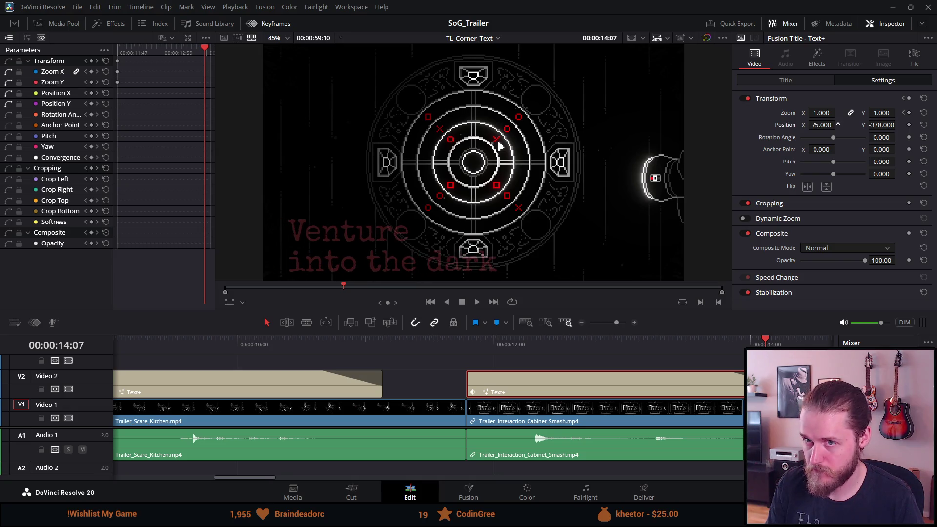
key("ctrl+z")
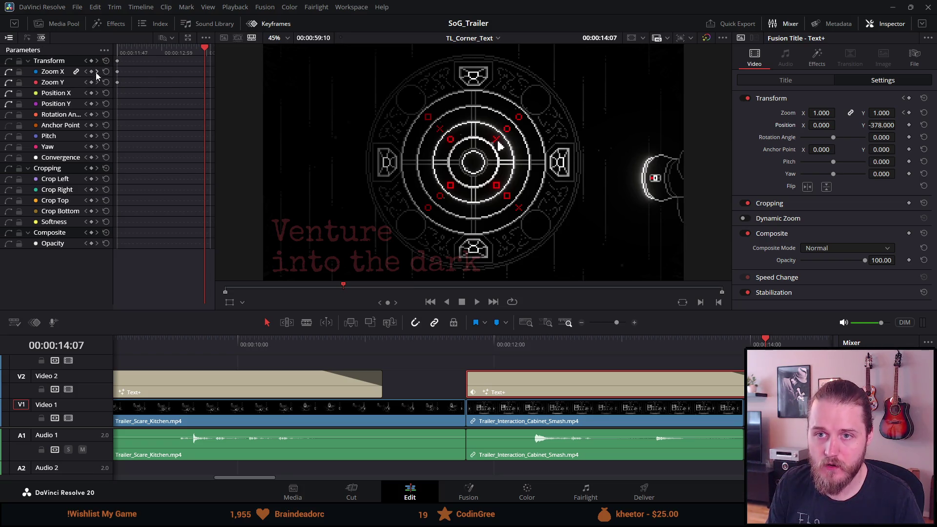
Keyframe Position X from 0 at 11:47 to 36 at 14:08, then preview full screen
left_click(118, 50)
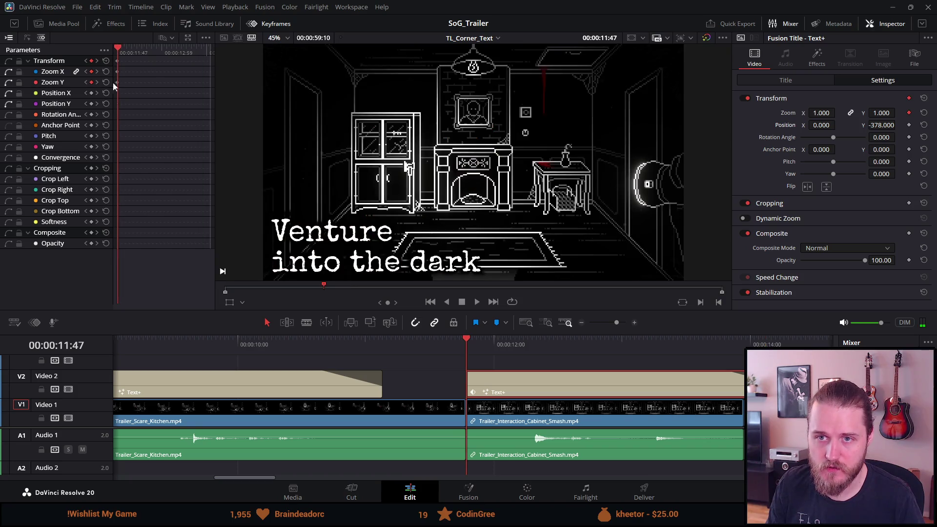
left_click(908, 125)
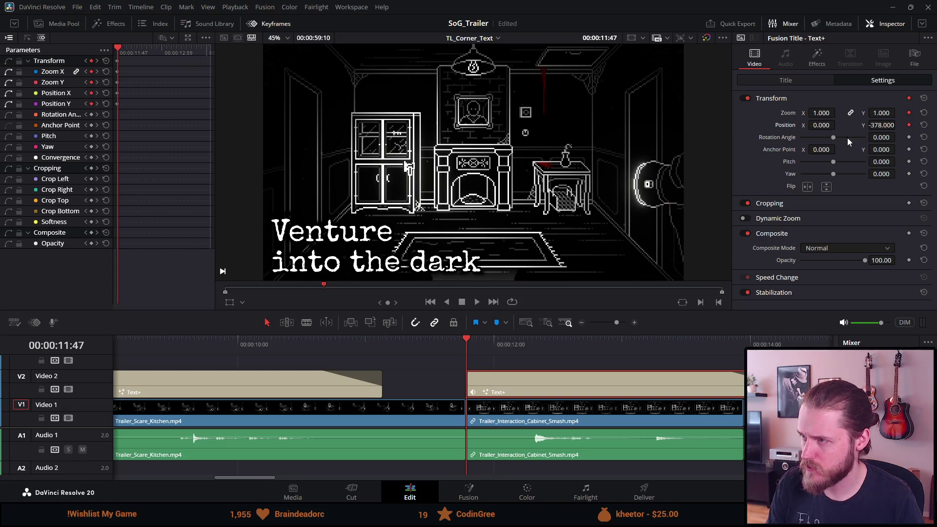
key("Down")
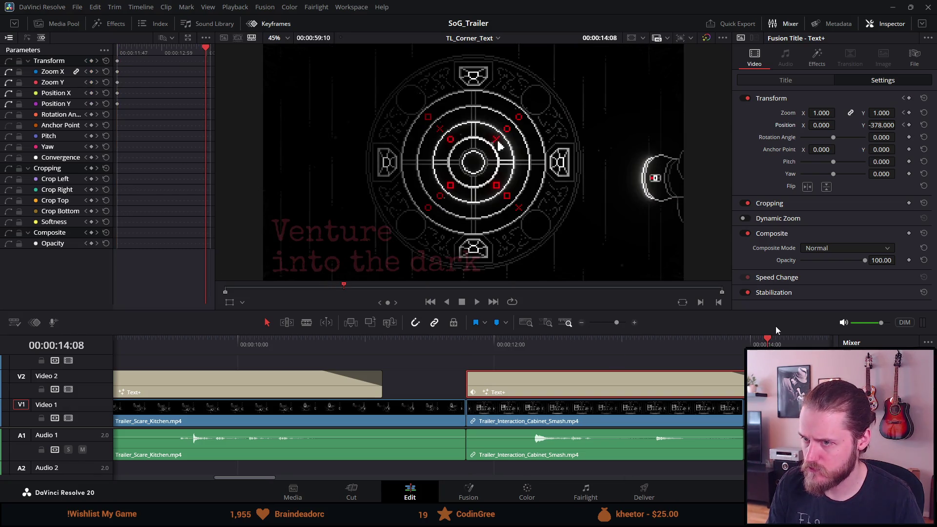
left_click_drag(822, 125, 837, 125)
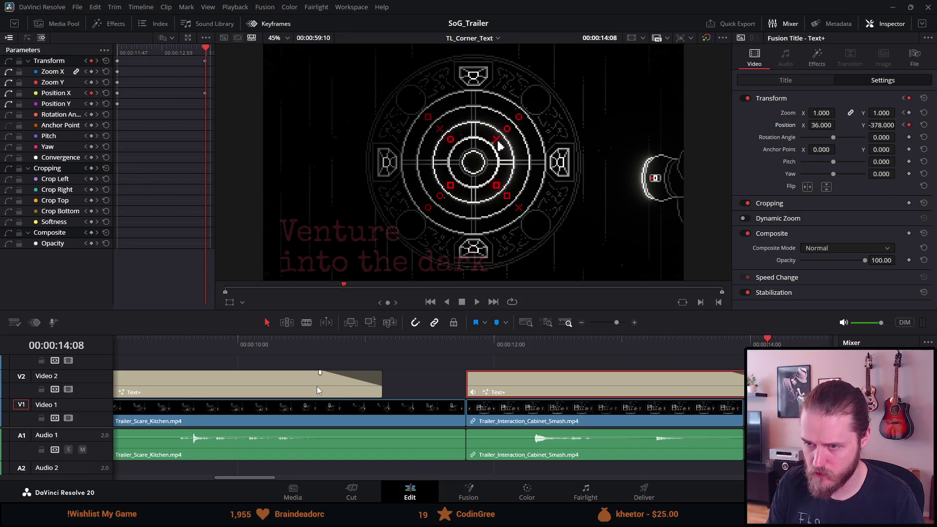
scroll(318, 386, "down", 5)
left_click(247, 346)
key("ctrl+f")
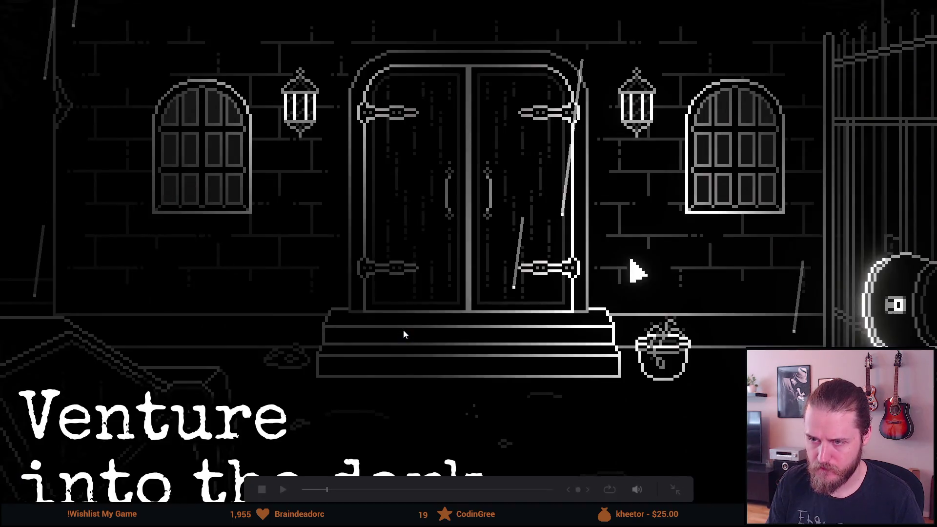
Play the trailer in the full-screen viewer, rewind once, and return to the Edit page
key("space")
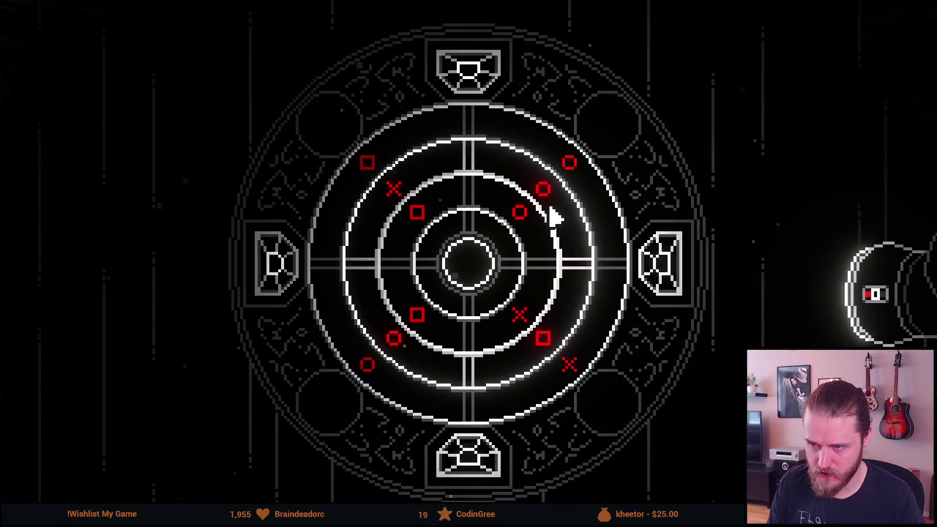
mouse_move(373, 454)
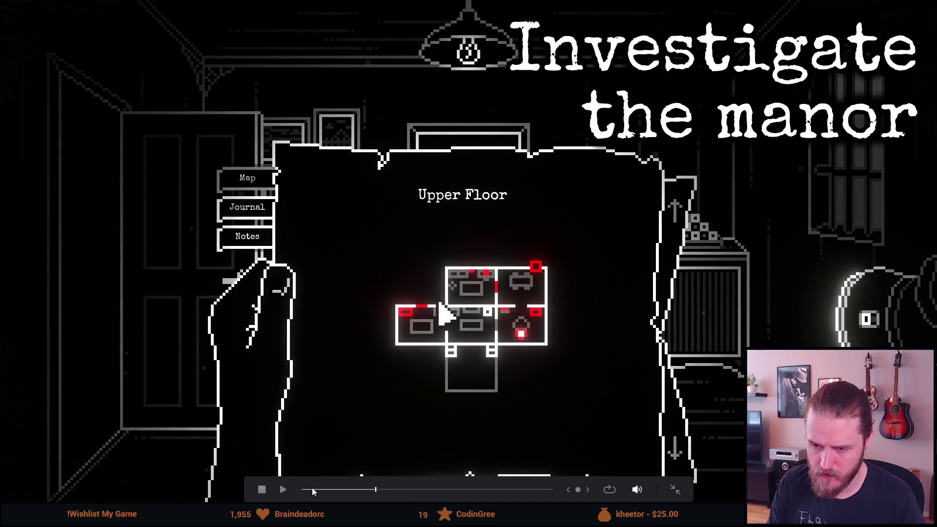
left_click(312, 488)
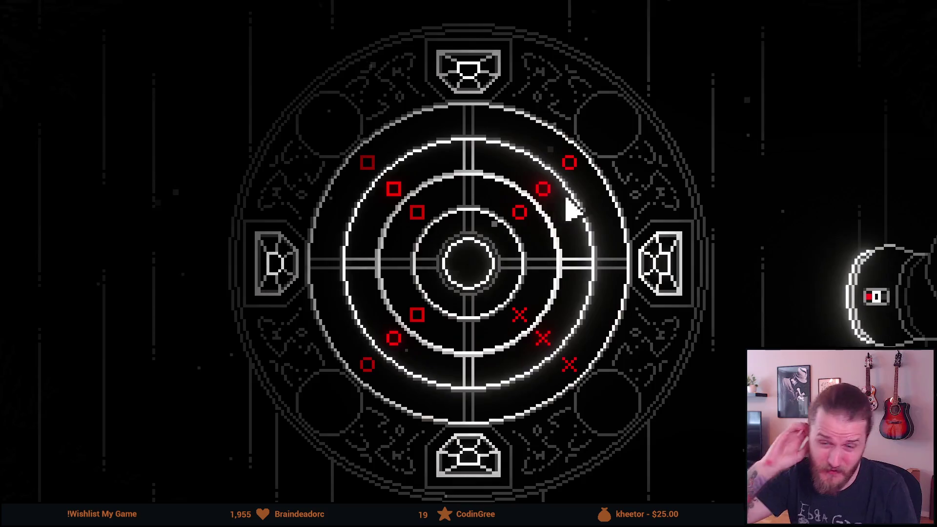
mouse_move(385, 253)
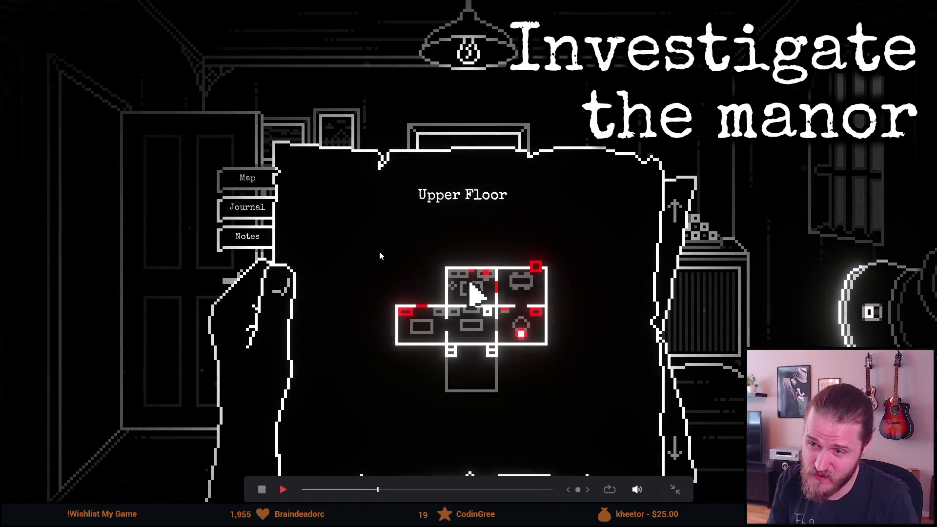
key("Escape")
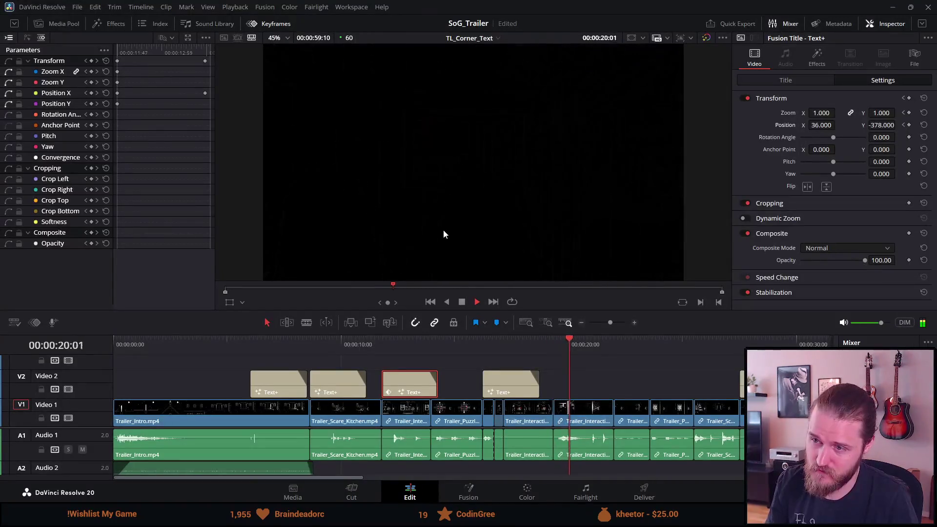
Replay the Venture title and the cabinet-smash title animation from 11:47
key("space")
left_click(321, 342)
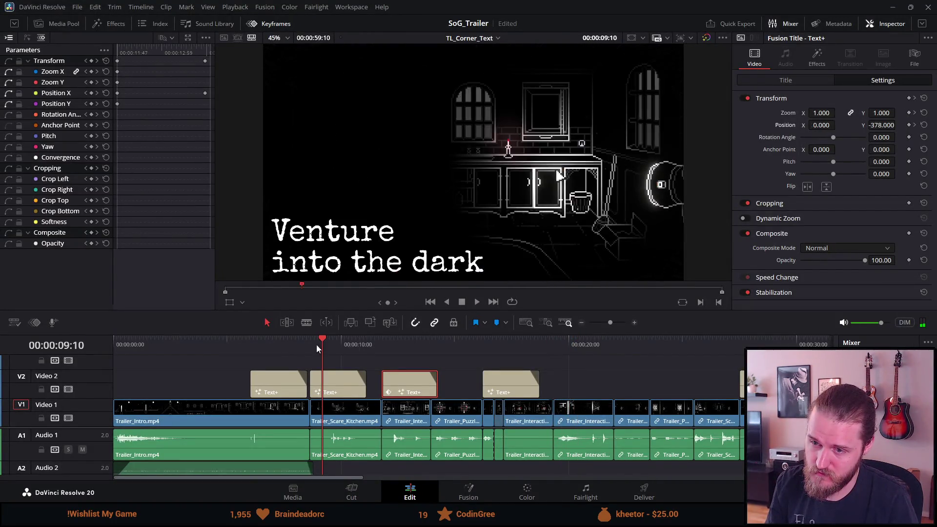
left_click(306, 341)
key("space")
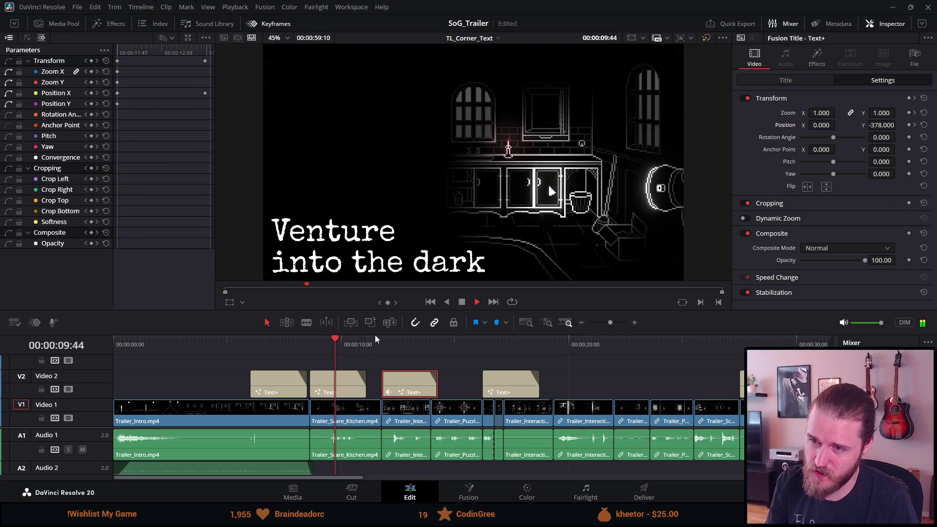
left_click(382, 344)
key("space")
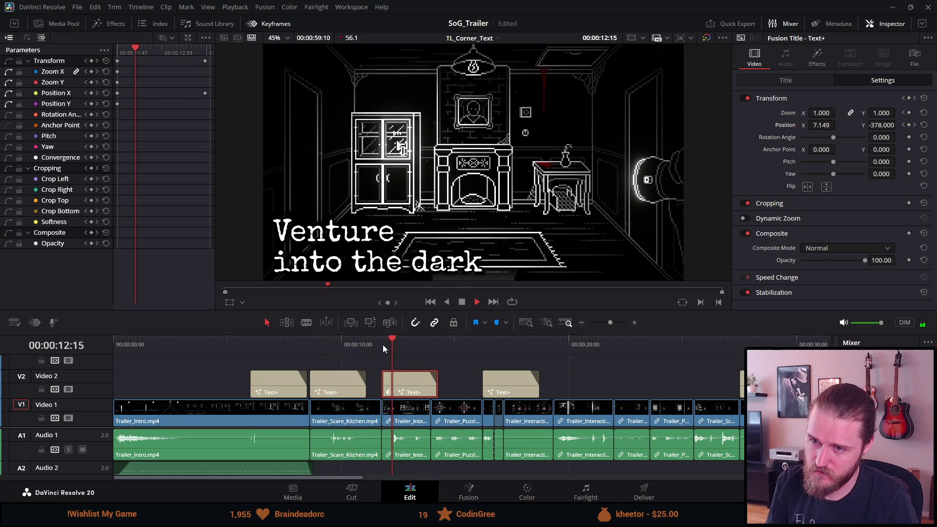
left_click(462, 302)
left_click(383, 344)
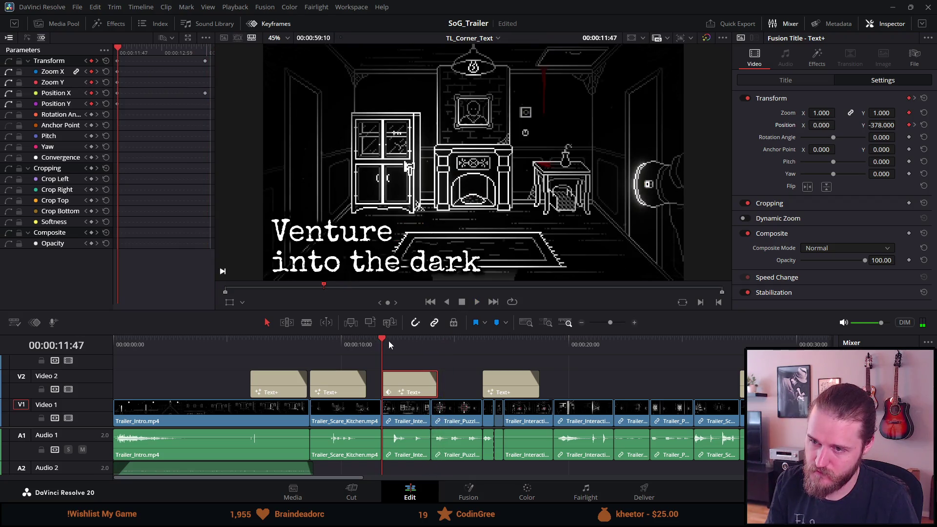
Delete the third title clip from Video 2 and reselect the kitchen title
left_click(314, 342)
left_click(330, 382)
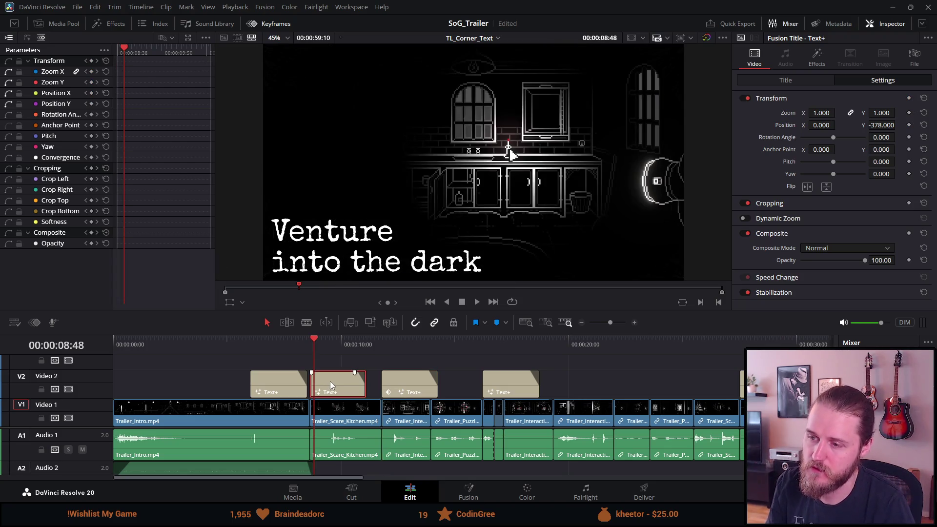
left_click(396, 383)
key("Delete")
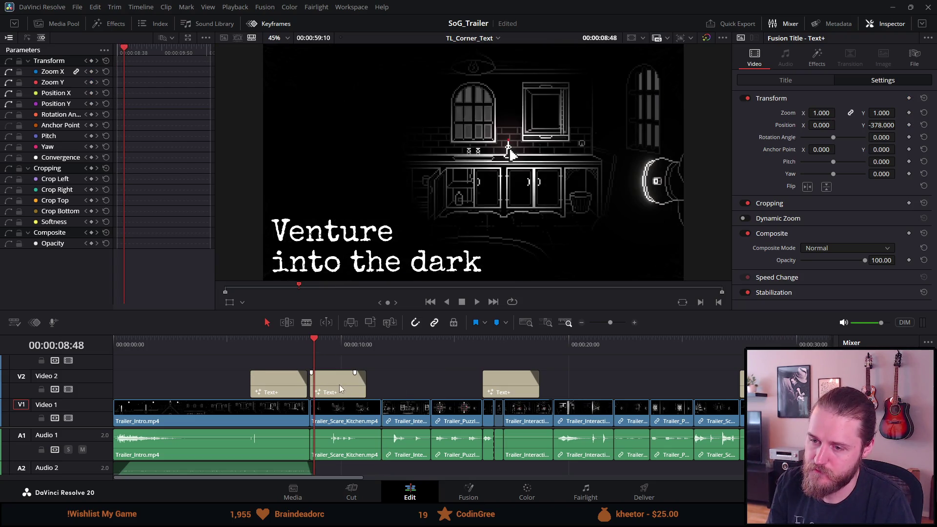
left_click(344, 359)
left_click(350, 374)
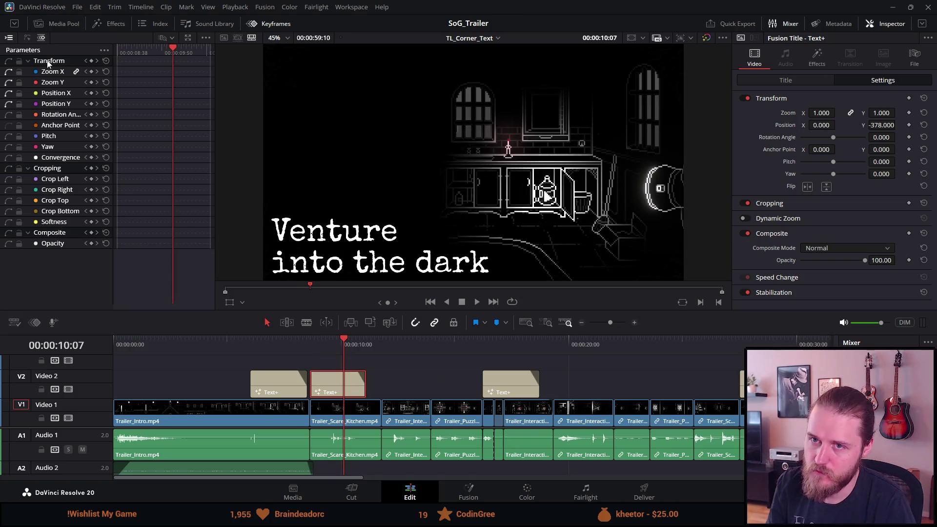
Show the kitchen title's text settings and step through its Size keyframes
left_click(786, 81)
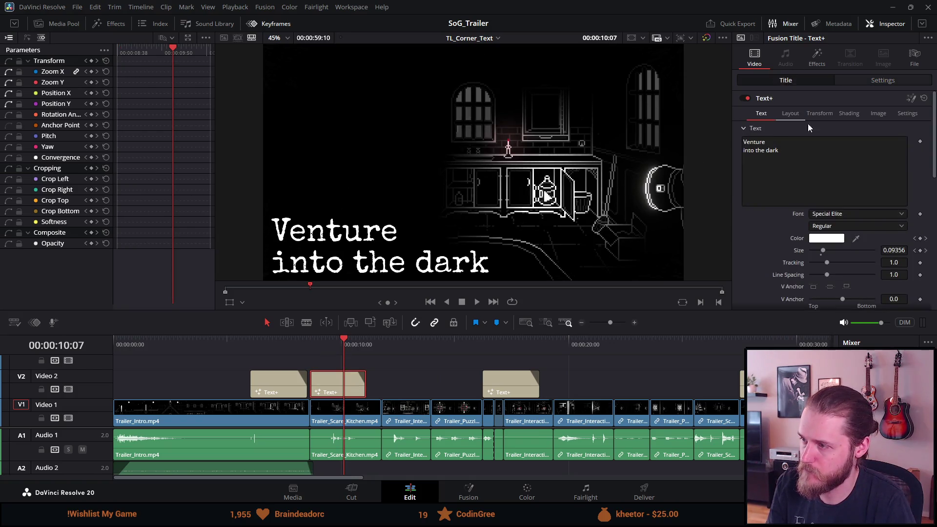
left_click(925, 251)
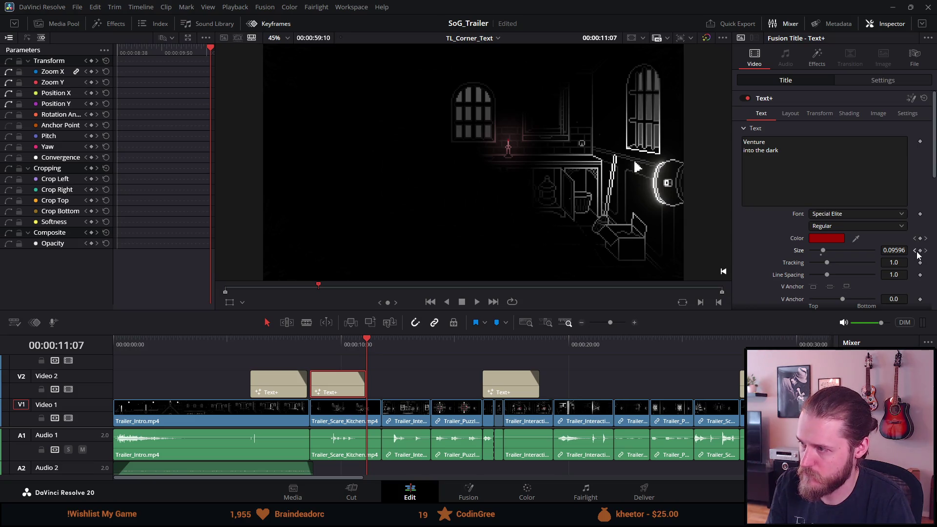
left_click(916, 251)
left_click(927, 252)
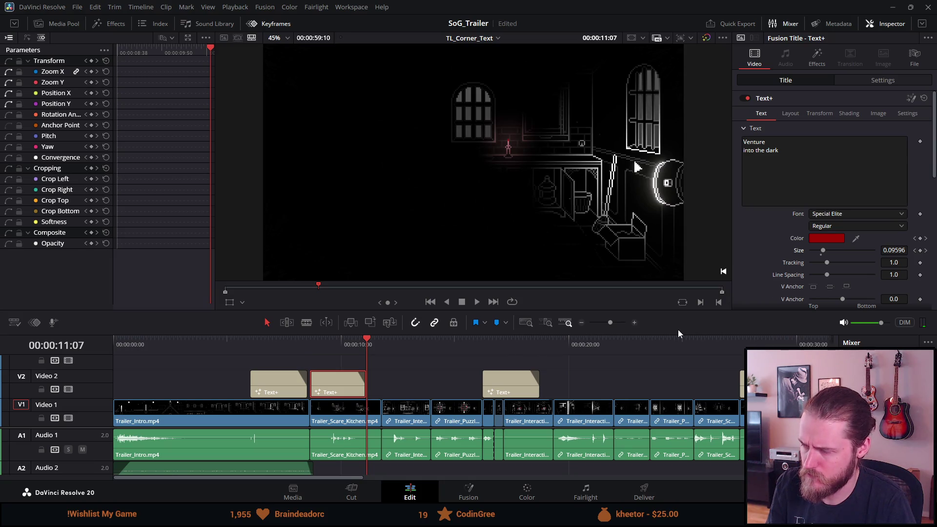
scroll(425, 390, "up", 5)
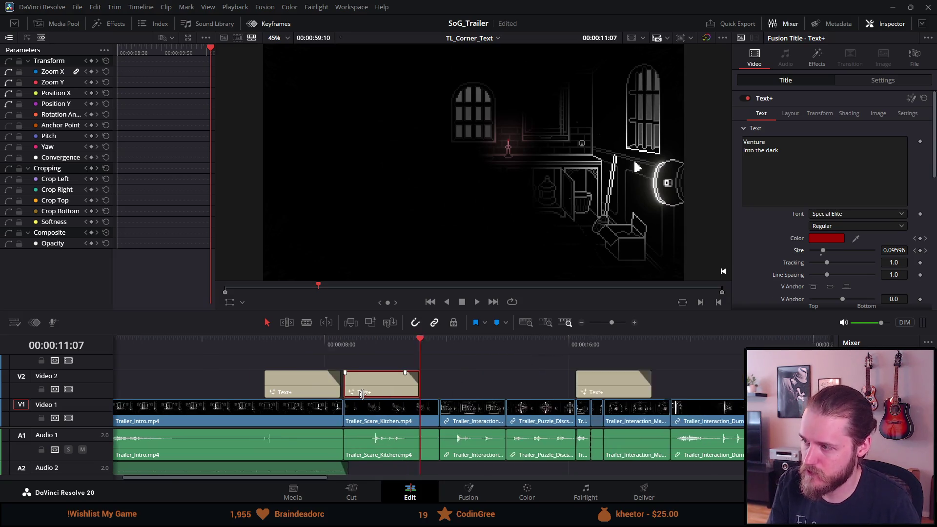
scroll(366, 396, "up", 5)
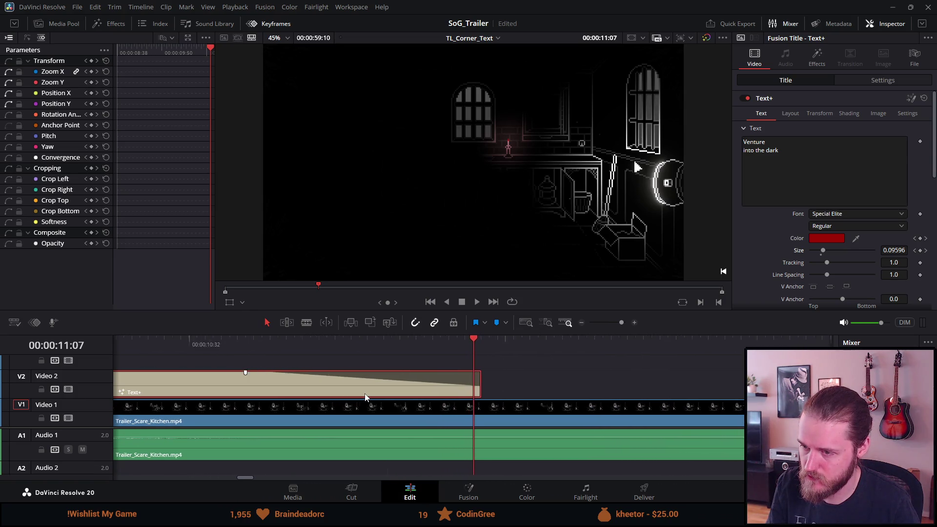
Change the title's end size at 11:08 to 0.093
left_click(483, 345)
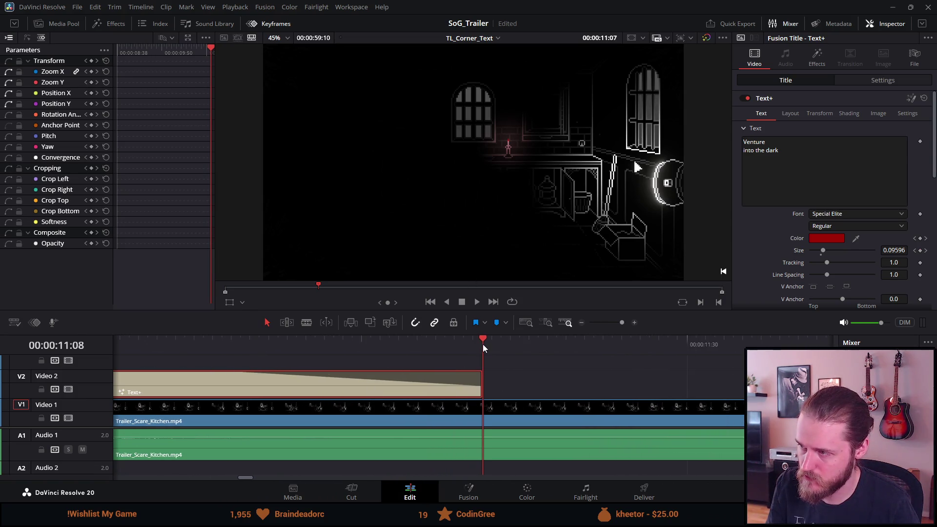
left_click(903, 248)
key("ctrl+a")
type("0.094")
key("Tab")
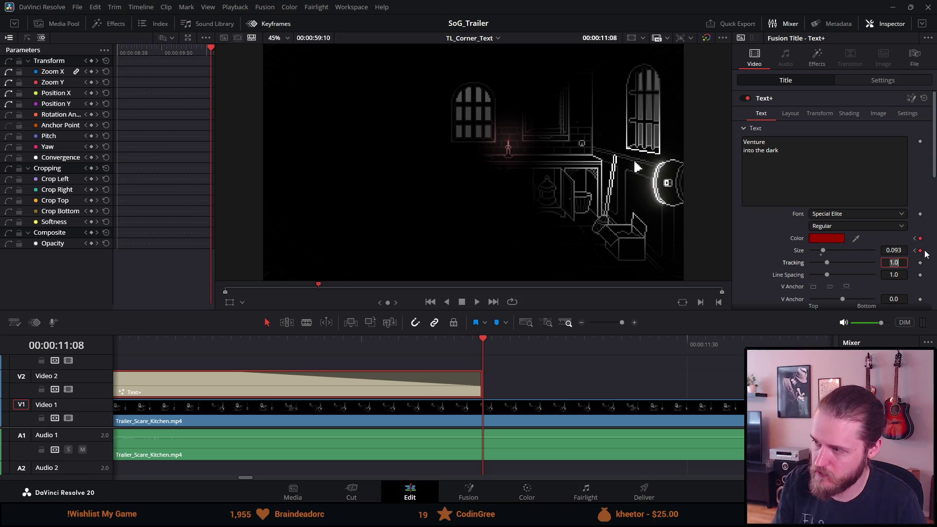
scroll(358, 356, "up", 2)
scroll(358, 372, "up", 2)
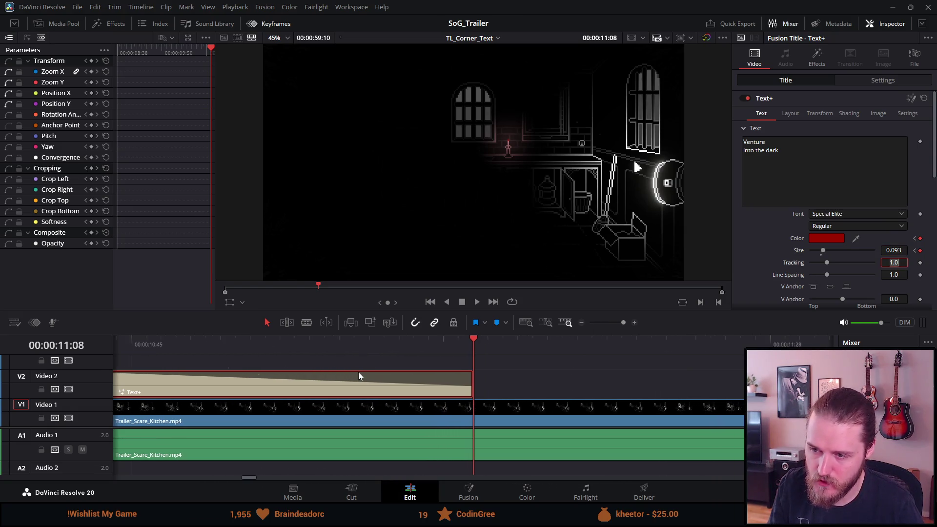
scroll(355, 378, "down", 4)
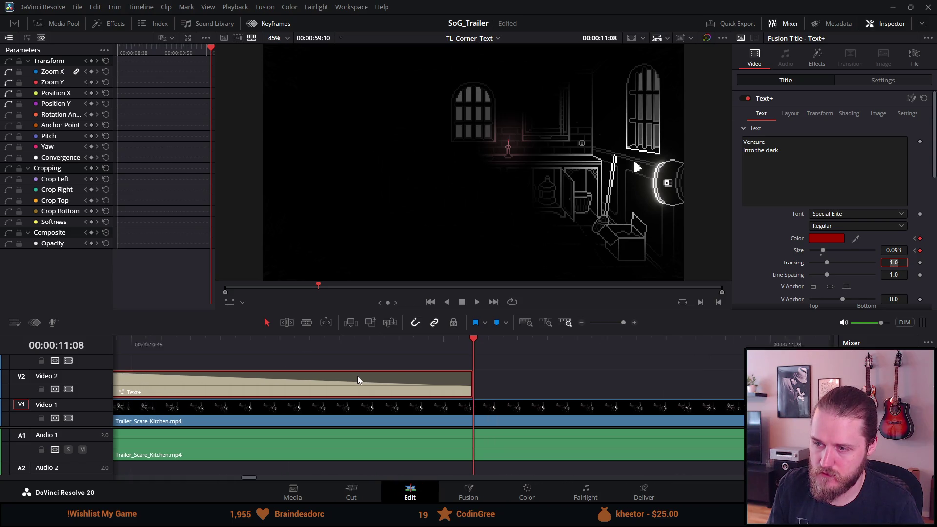
scroll(377, 361, "down", 10)
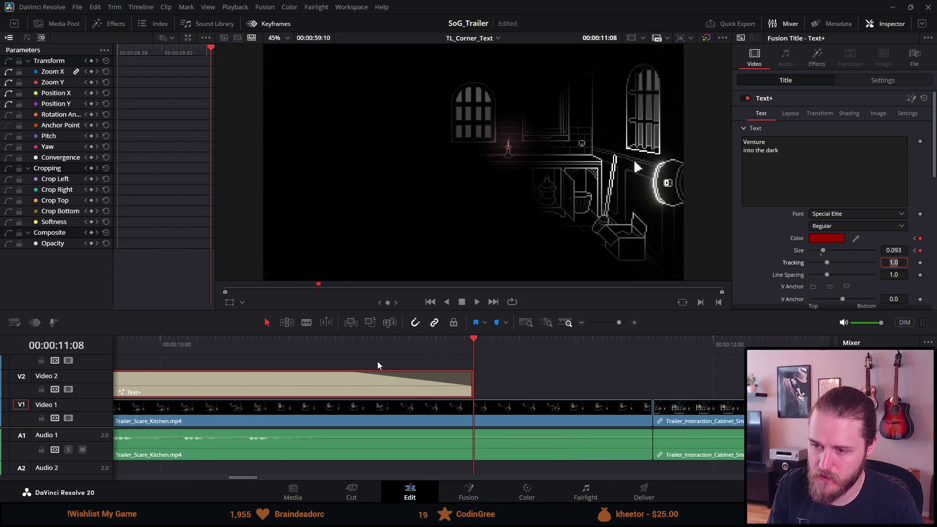
scroll(395, 353, "up", 5)
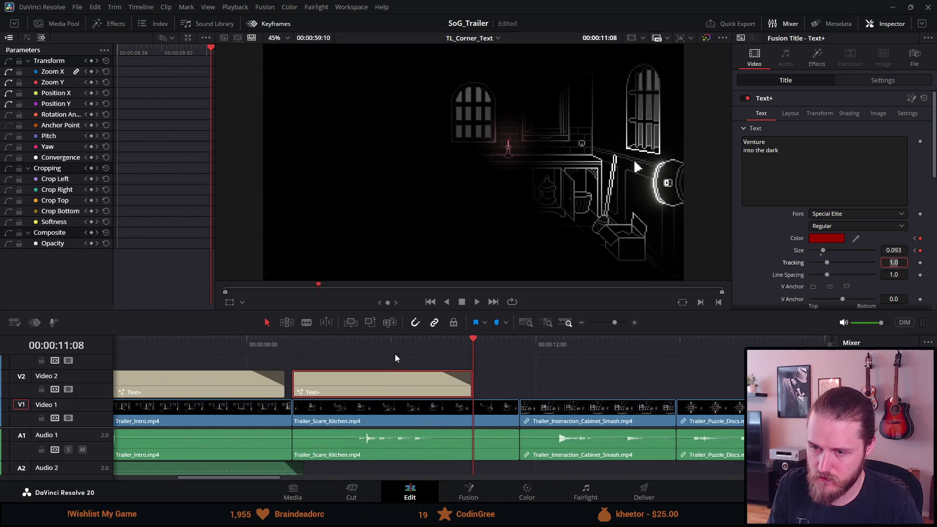
Move the keyframed Venture title 2.5 seconds earlier onto Video 2, over the old title
left_click(278, 347)
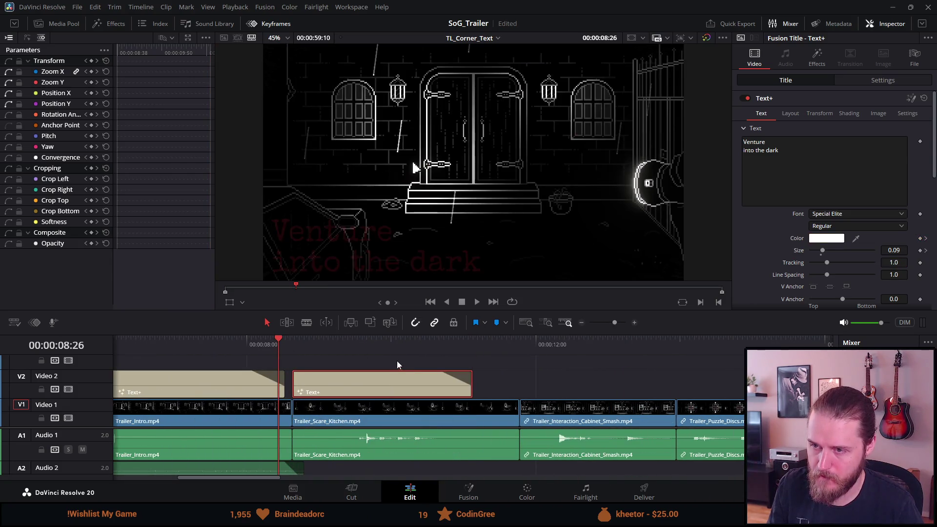
key("space")
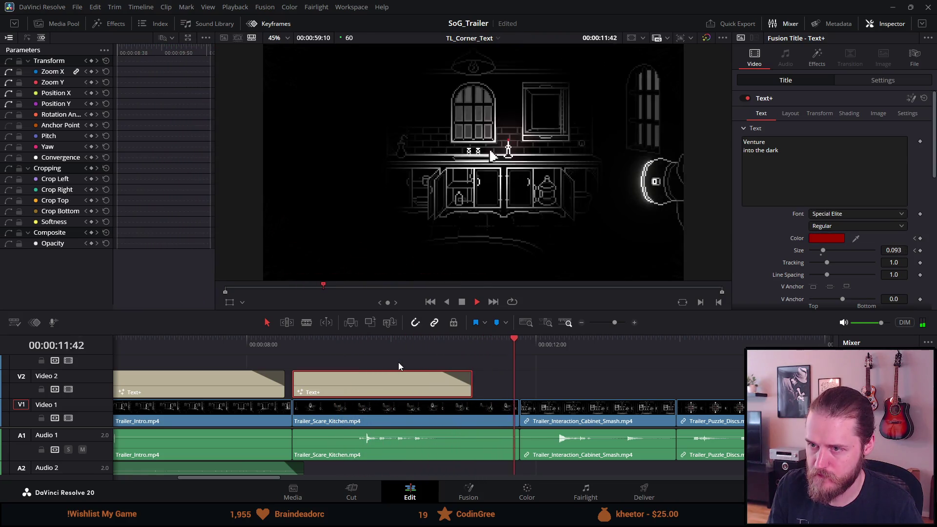
left_click(462, 301)
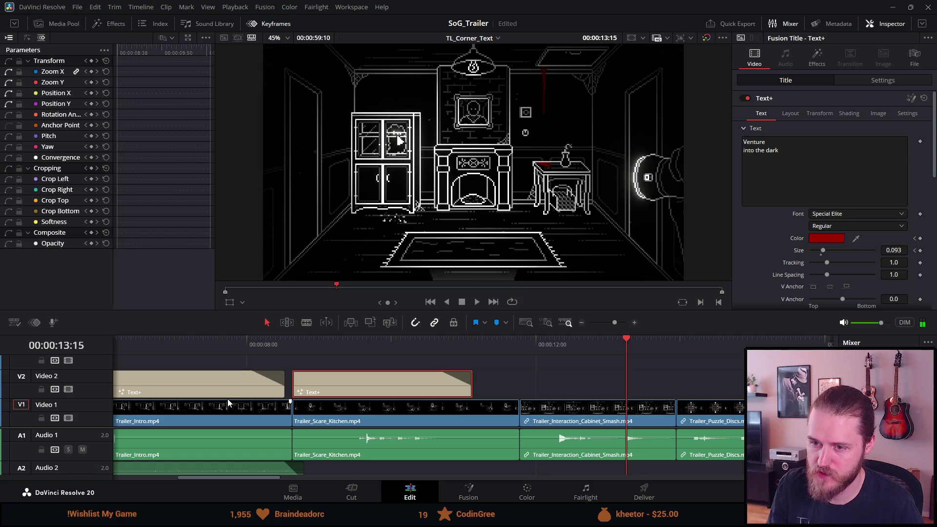
left_click(229, 385)
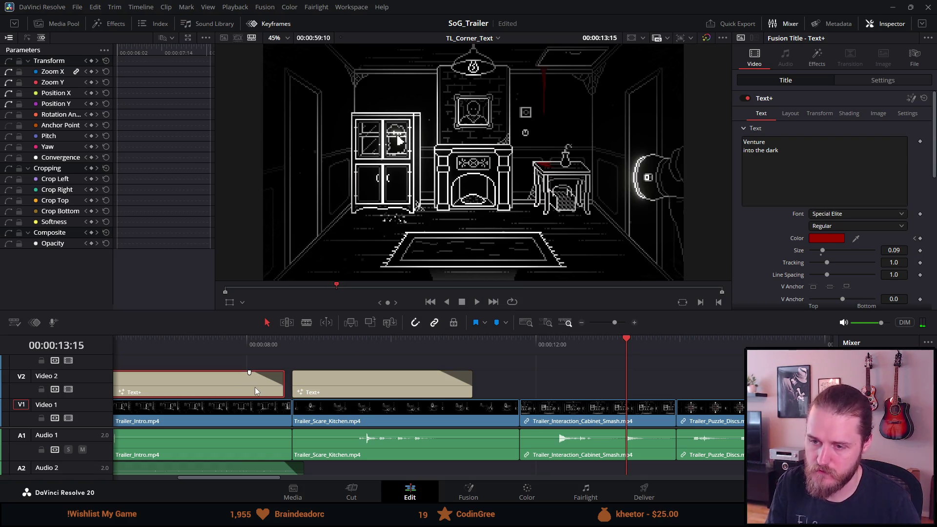
left_click_drag(249, 476, 230, 474)
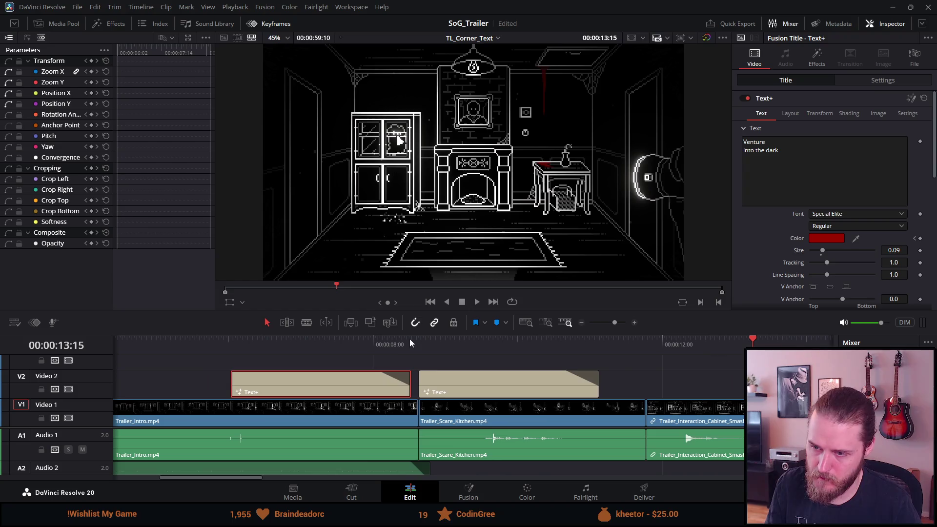
mouse_move(433, 379)
left_mouse_down()
mouse_move(396, 361)
mouse_move(280, 358)
mouse_move(265, 395)
mouse_move(246, 394)
left_mouse_up()
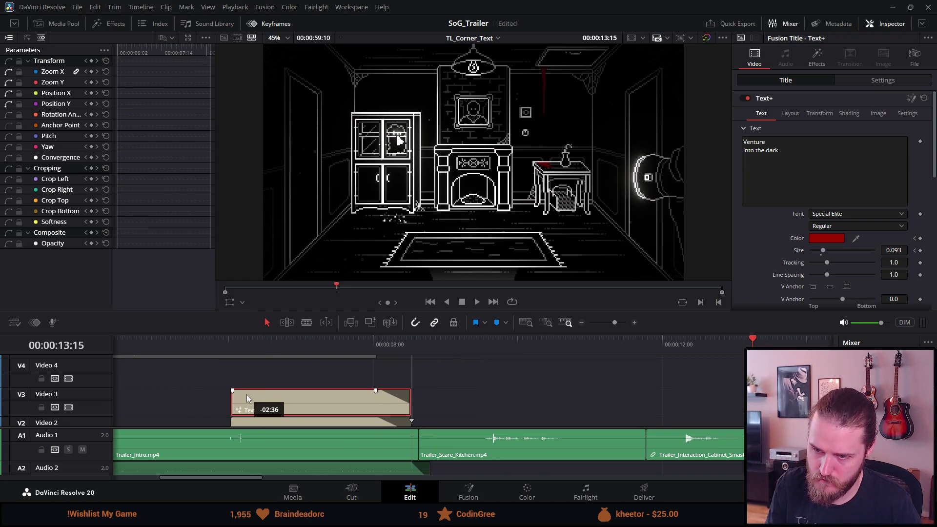
left_click(288, 422)
left_click_drag(294, 413, 295, 423)
Play back the moved title and select the 'Investigate the manor' clip at 16:14
left_click(186, 339)
key("space")
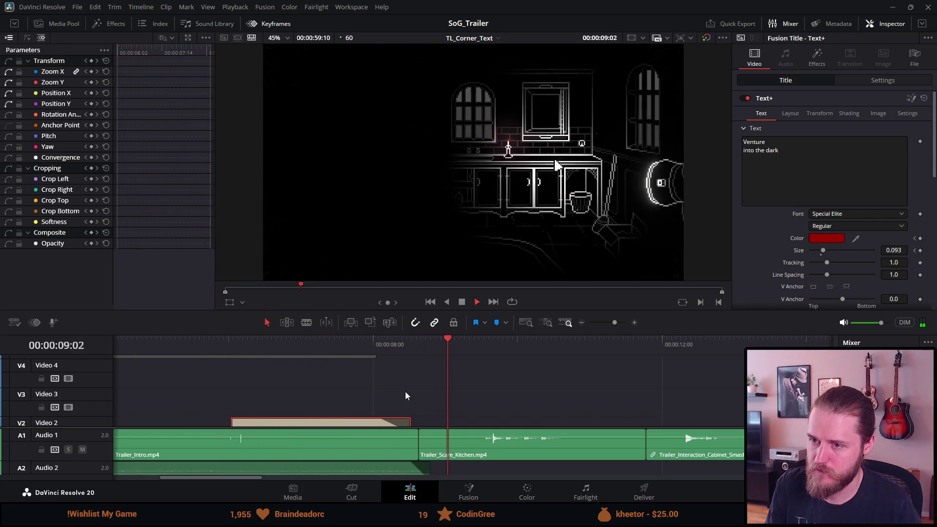
scroll(405, 393, "down", 5)
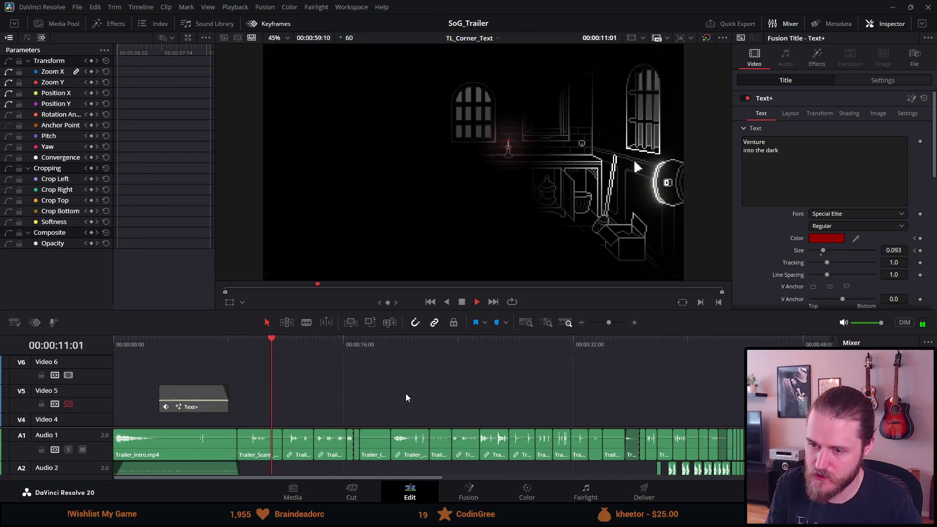
scroll(406, 393, "down", 3)
left_click(335, 339)
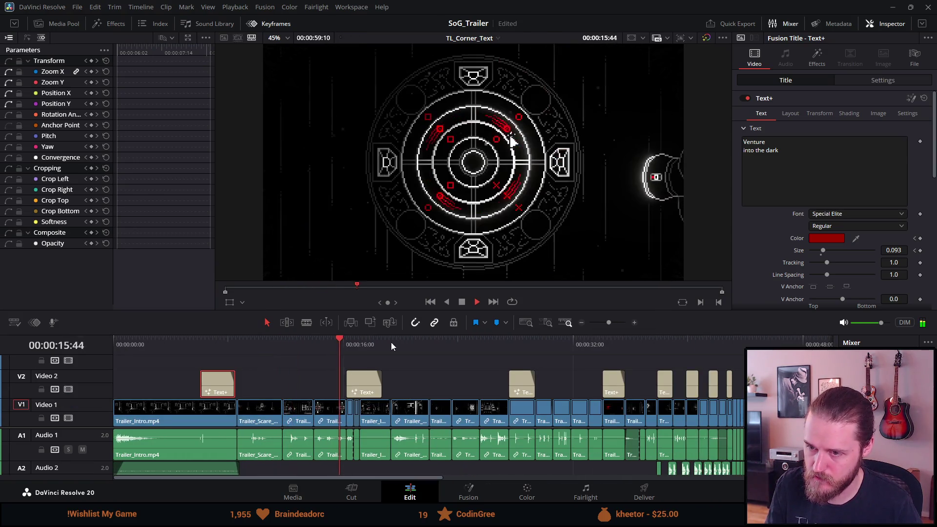
left_click(462, 302)
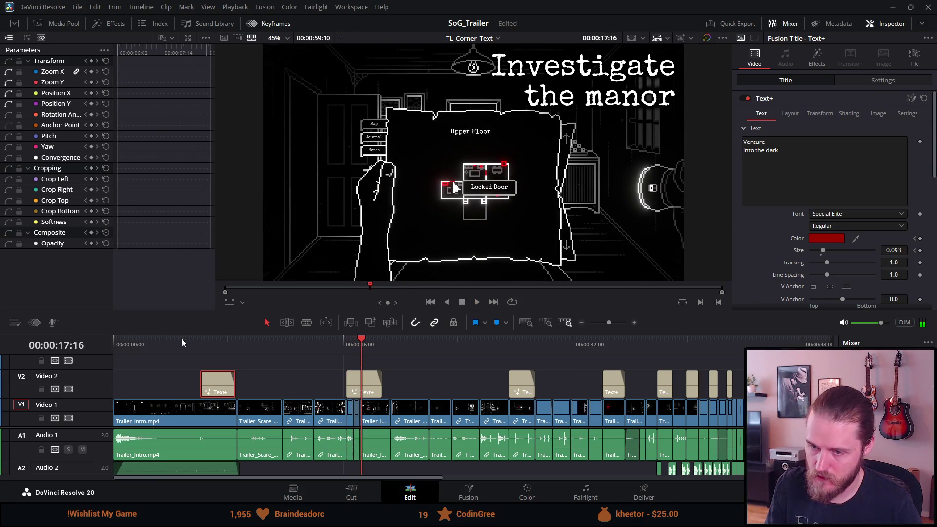
left_click(219, 341)
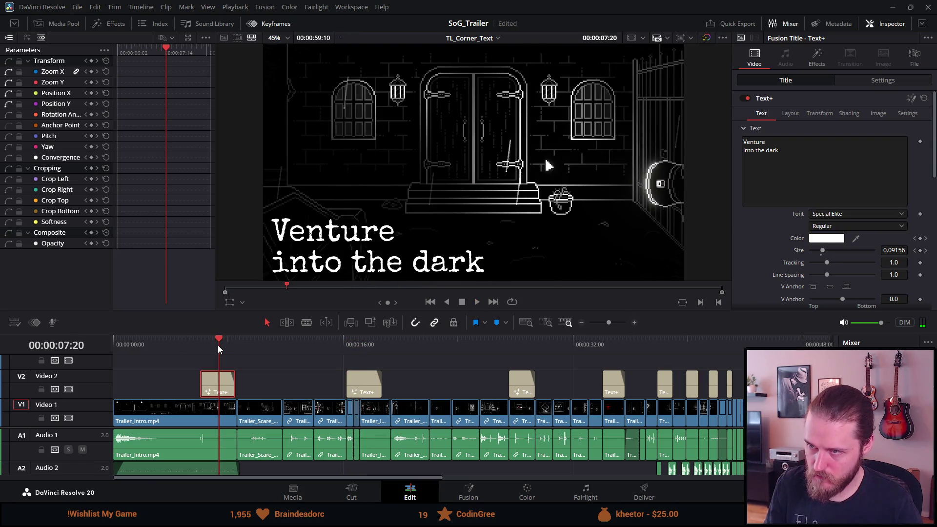
left_click(232, 345)
left_click(235, 344)
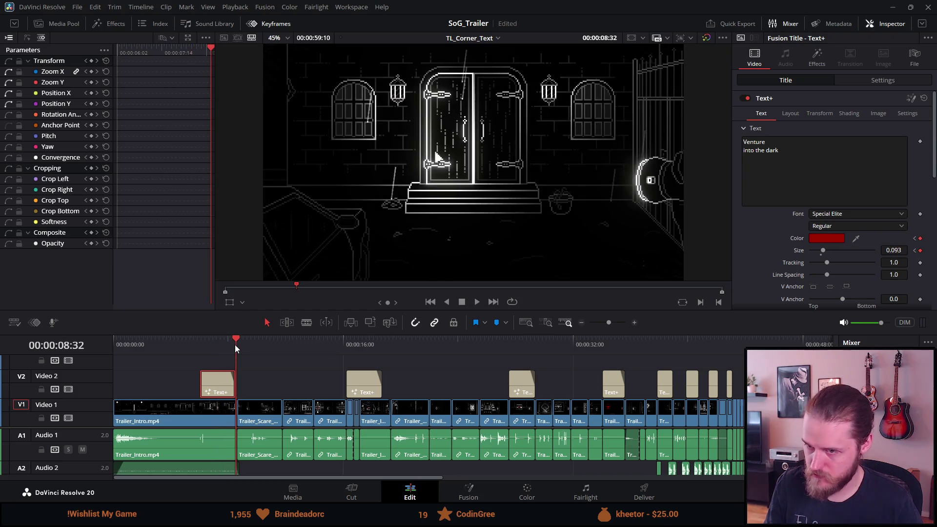
left_click(348, 340)
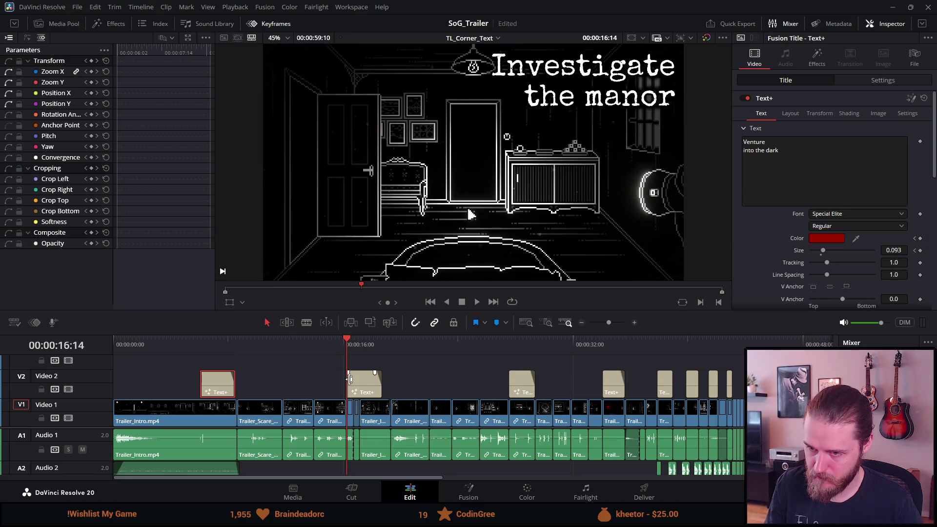
left_click(364, 386)
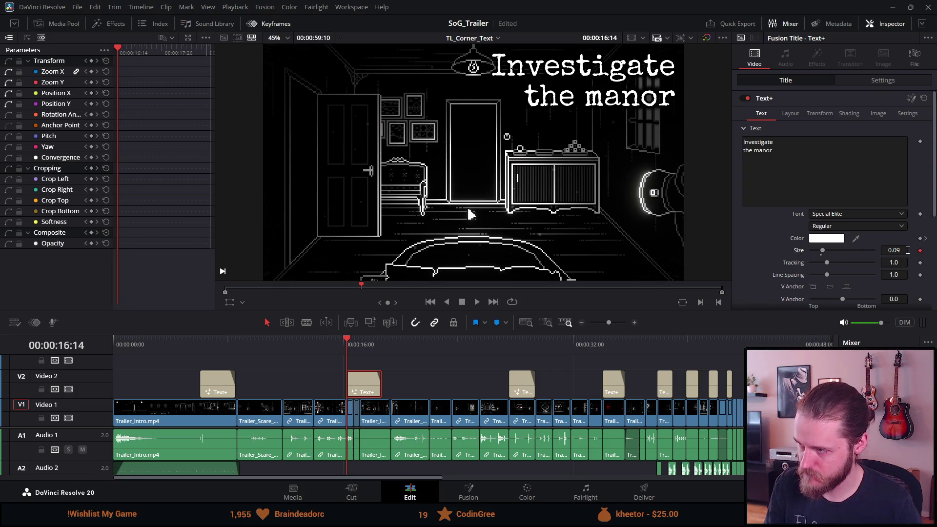
Keyframe the 'Investigate the manor' title to size 0.092 at 18:44 and replay it from 16:14
left_click(379, 345)
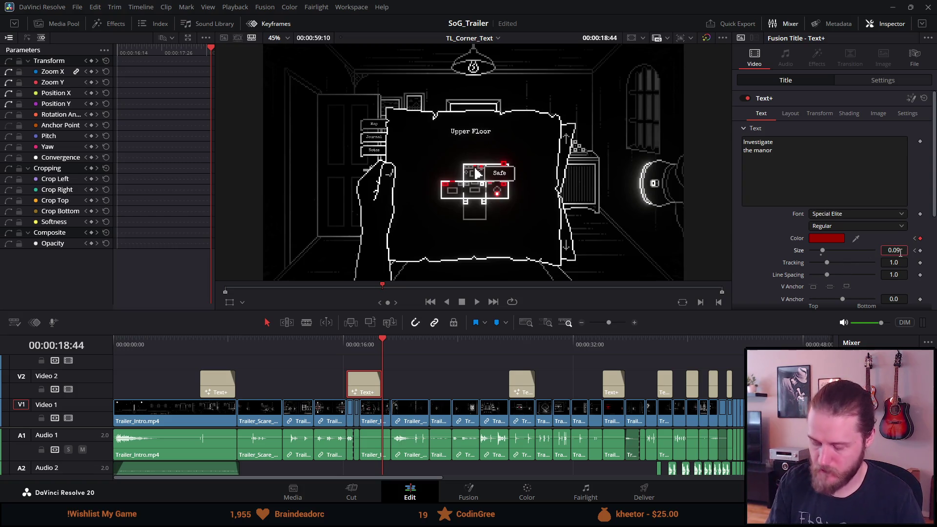
type("3")
left_click(345, 344)
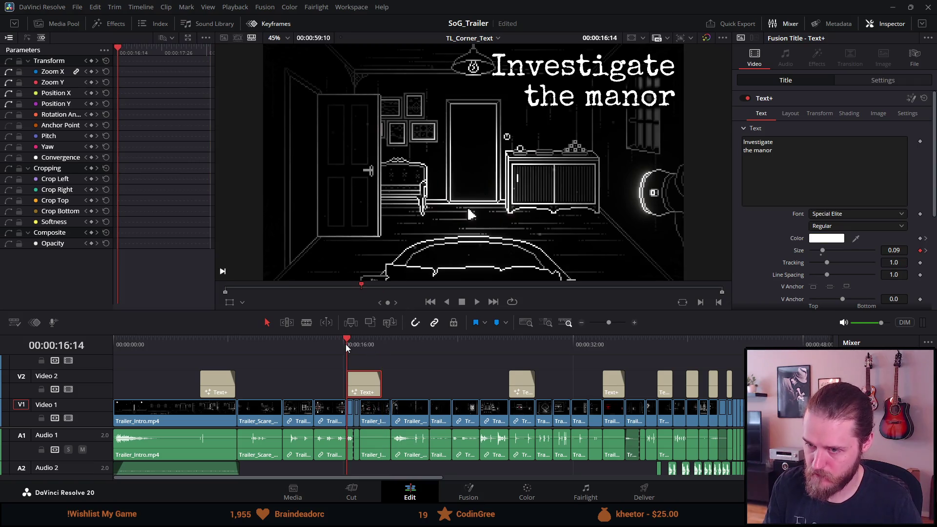
key("space")
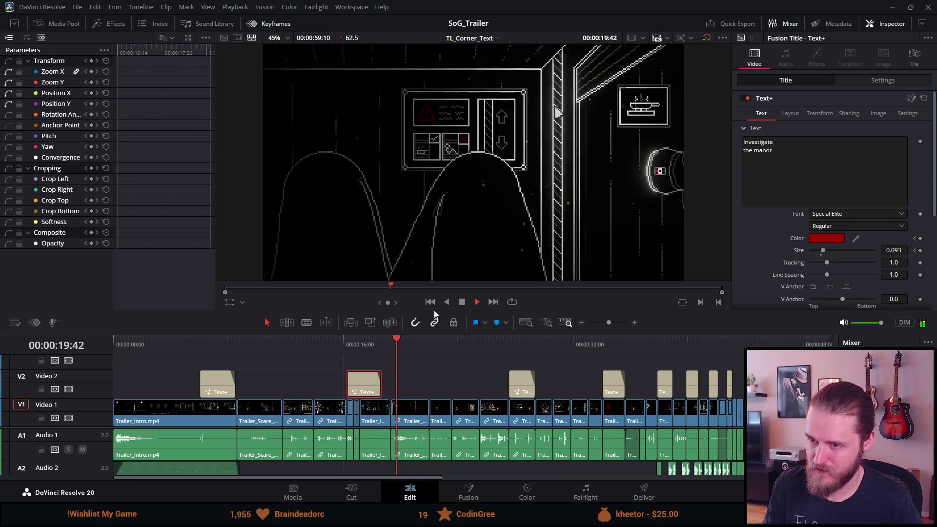
left_click(461, 301)
left_click(360, 344)
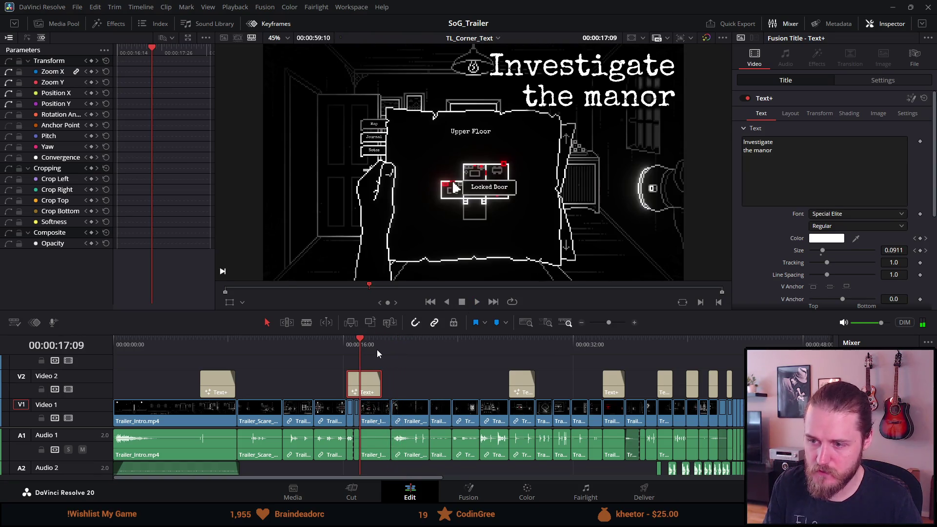
left_click(380, 344)
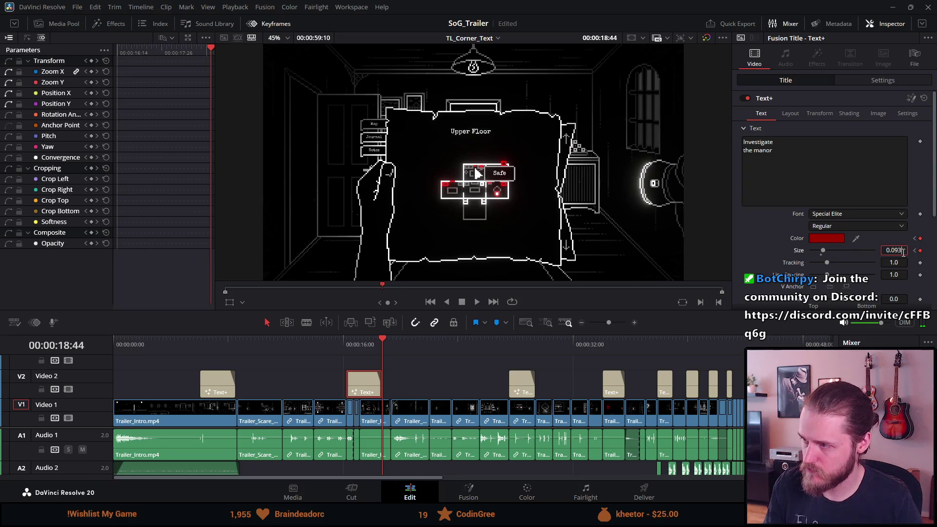
left_click(344, 338)
key("space")
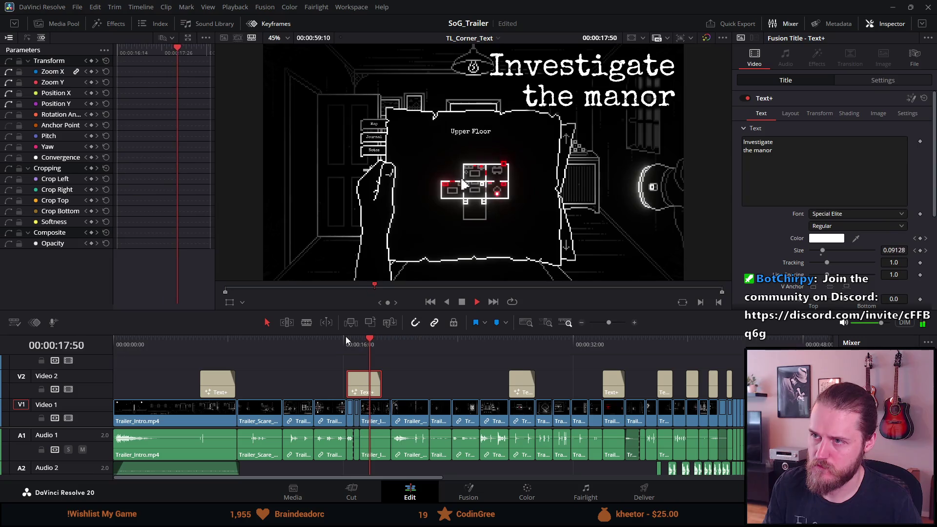
left_click(459, 302)
left_click(202, 347)
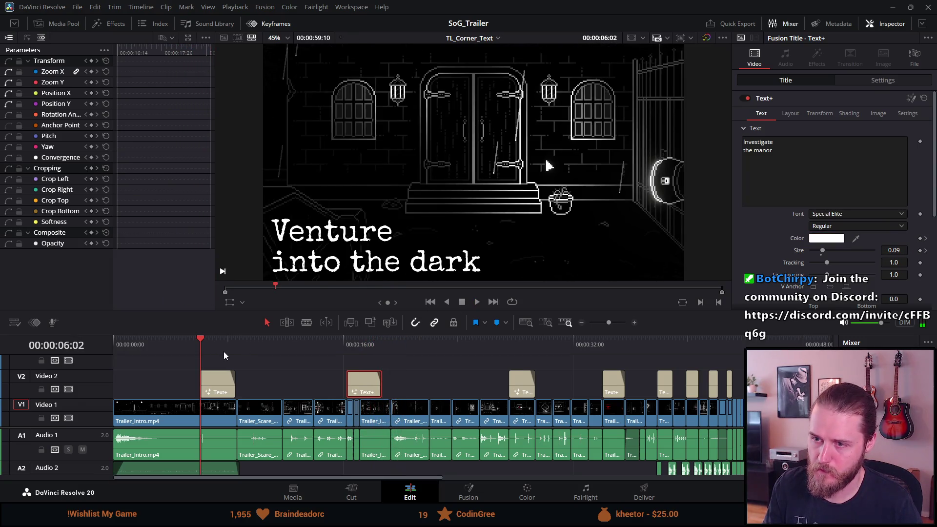
Give the Venture into the dark title a final size of 0.092 and play the trailer from 06:02
left_click(216, 375)
left_click(236, 345)
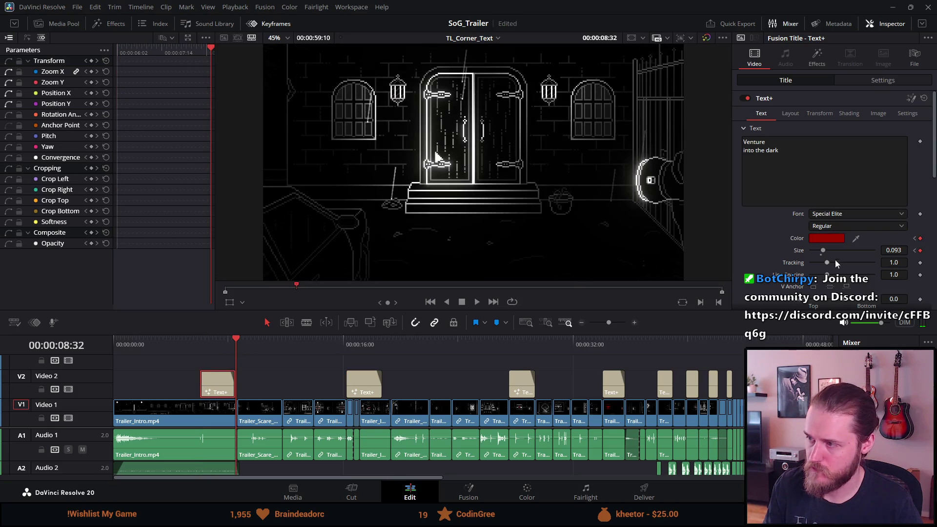
left_click(198, 343)
key("space")
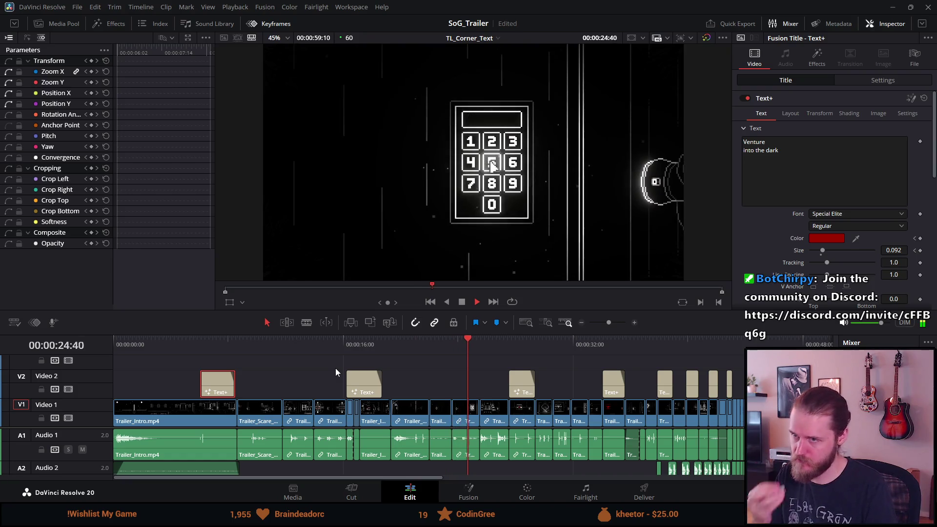
left_click(464, 303)
left_click(240, 340)
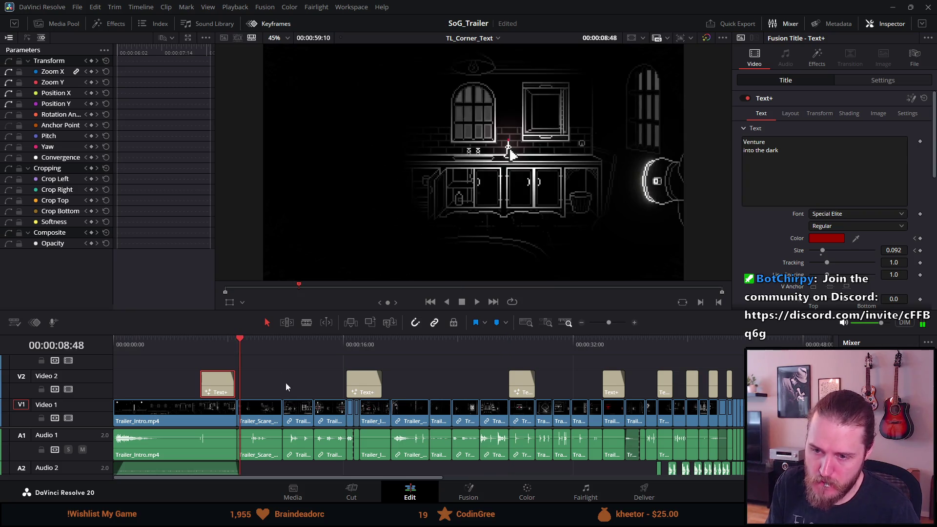
Move Trailer_Scare_Kitchen up to Video 2/Audio 2 and slide the main-track clips left against Trailer_Intro
mouse_move(268, 413)
left_mouse_down()
mouse_move(273, 390)
mouse_move(322, 389)
left_mouse_up()
mouse_move(269, 451)
left_mouse_down()
mouse_move(277, 476)
mouse_move(297, 388)
mouse_move(294, 420)
left_mouse_up()
scroll(317, 463, "up", 2)
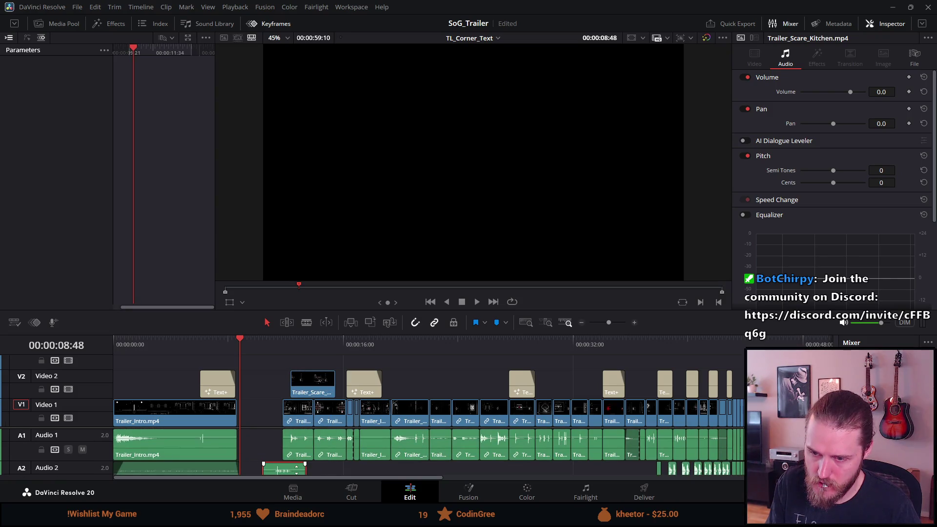
left_click_drag(321, 393, 330, 391)
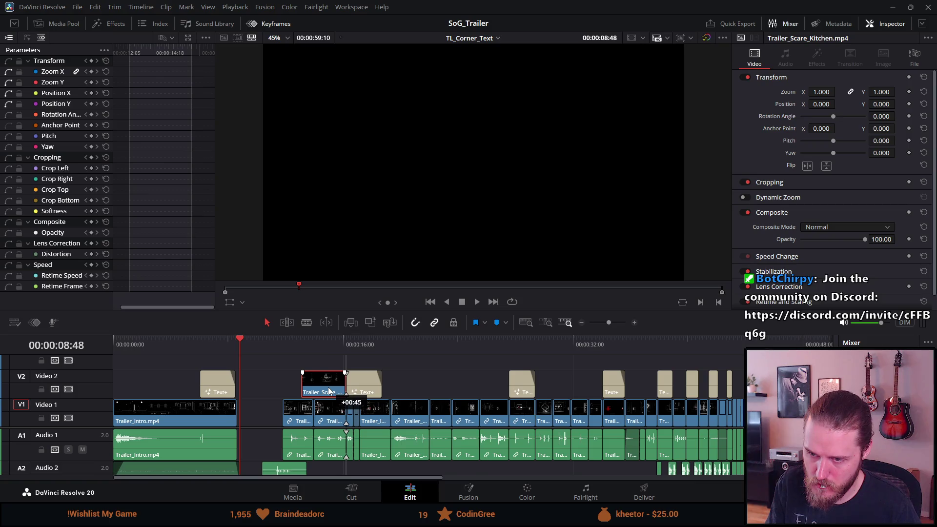
left_click_drag(295, 470, 326, 467)
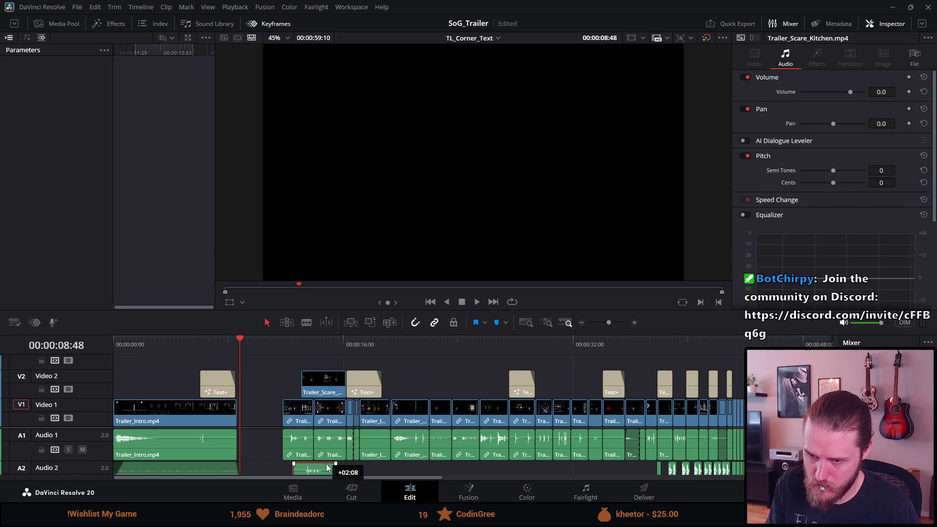
left_click(326, 418)
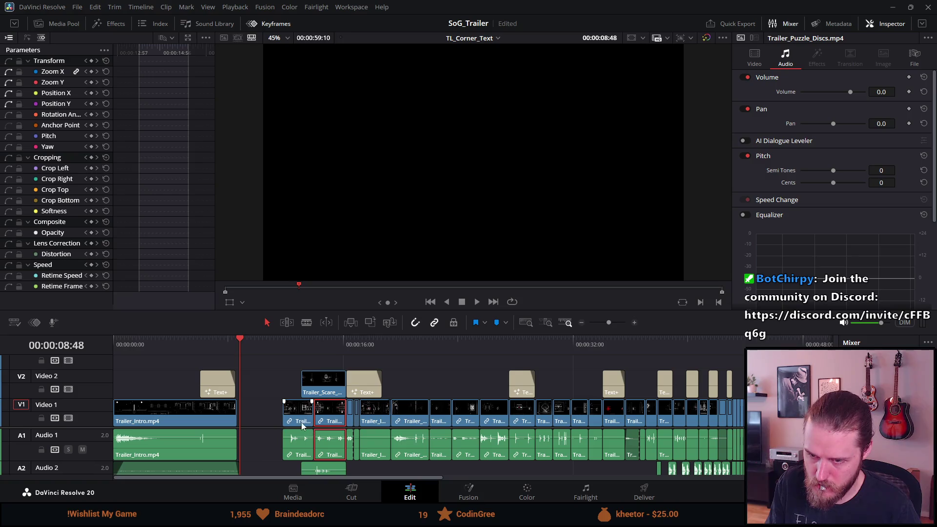
left_click(299, 420, "ctrl")
mouse_move(301, 413)
left_mouse_down()
mouse_move(257, 412)
mouse_move(526, 410)
mouse_move(507, 408)
left_mouse_up()
Drop Trailer_Scare_Kitchen's video and audio into the V1 and A1 gaps and play the edit
key("ctrl+equal")
key("ctrl+equal")
key("ctrl+equal")
key("ctrl+minus")
key("ctrl+minus")
key("ctrl+minus")
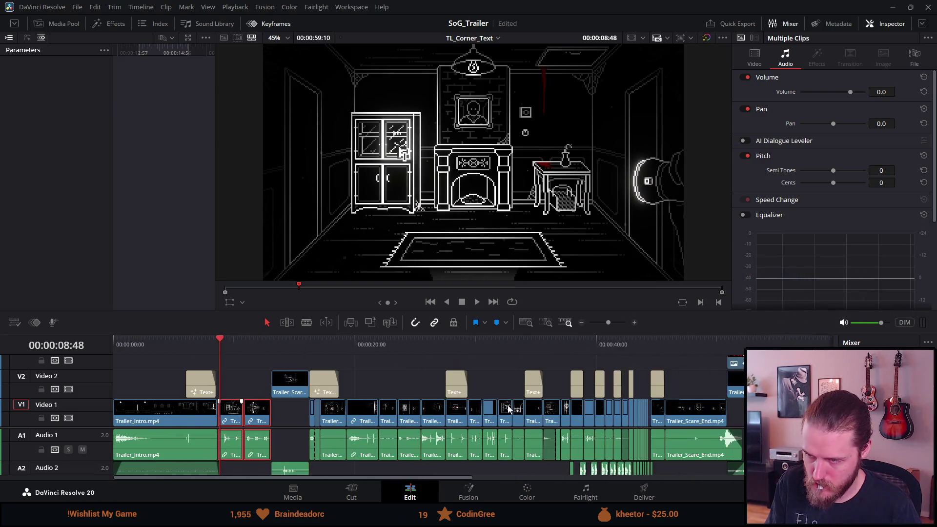
key("ctrl+equal")
key("ctrl+equal")
key("ctrl+equal")
left_click_drag(660, 385, 657, 406)
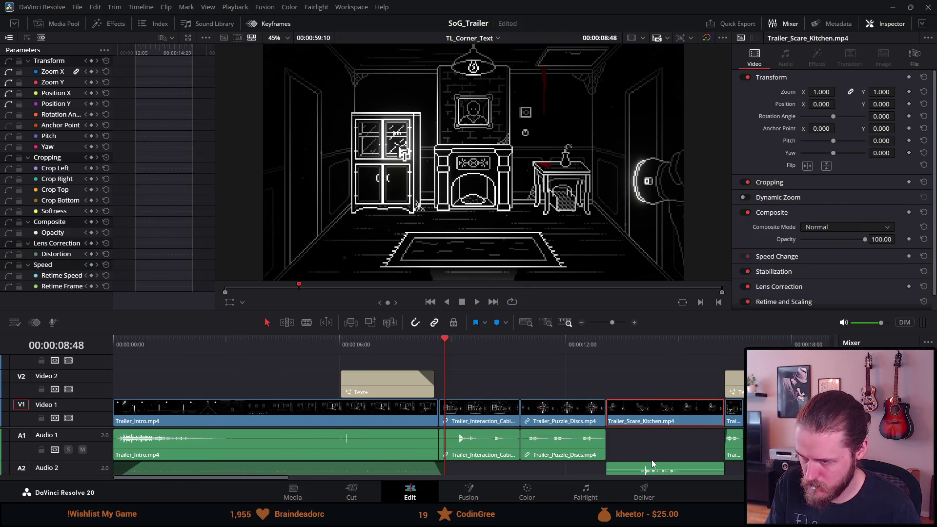
left_click_drag(652, 460, 649, 456)
left_click(408, 347)
key("space")
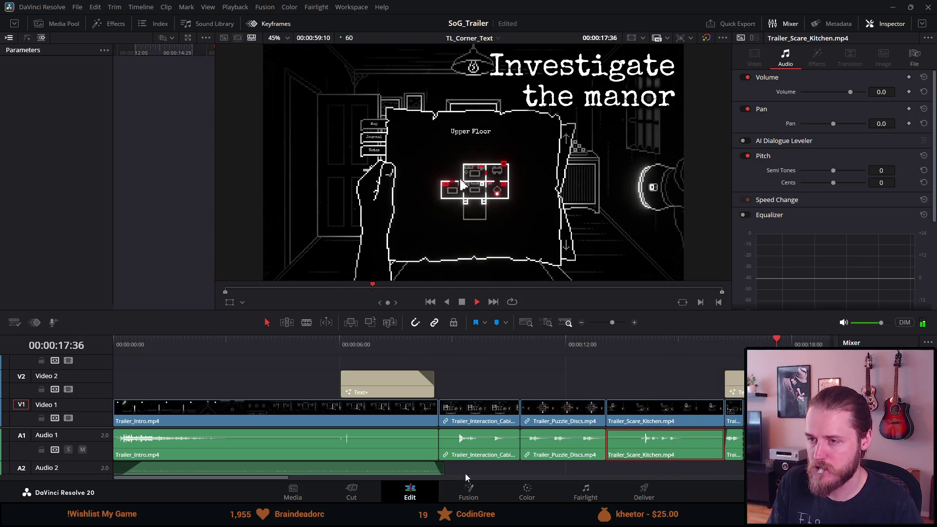
Replay the timeline from just before the new clip cut to review it
scroll(481, 428, "up", 3)
scroll(481, 429, "up", 2)
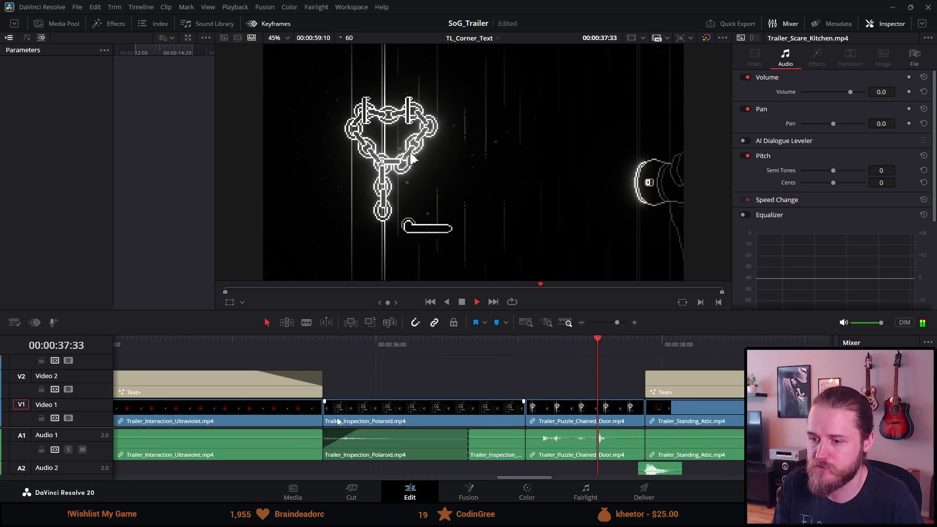
left_click(296, 344)
key("space")
left_click(297, 343)
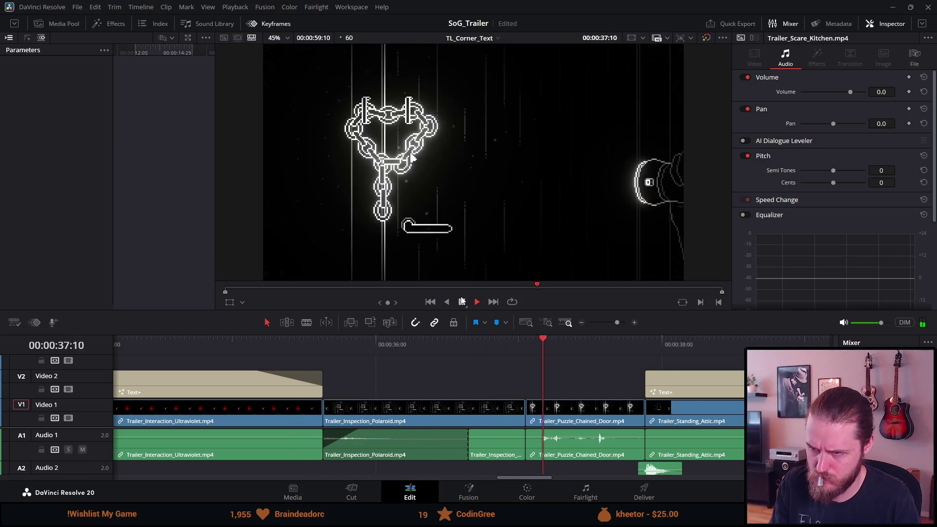
key("space")
Lower the Trailer_Inspection_Polaroid audio volume to about -7.7 dB and play back to check
left_click_drag(380, 439, 379, 438)
left_click(313, 341)
key("space")
left_click(313, 341)
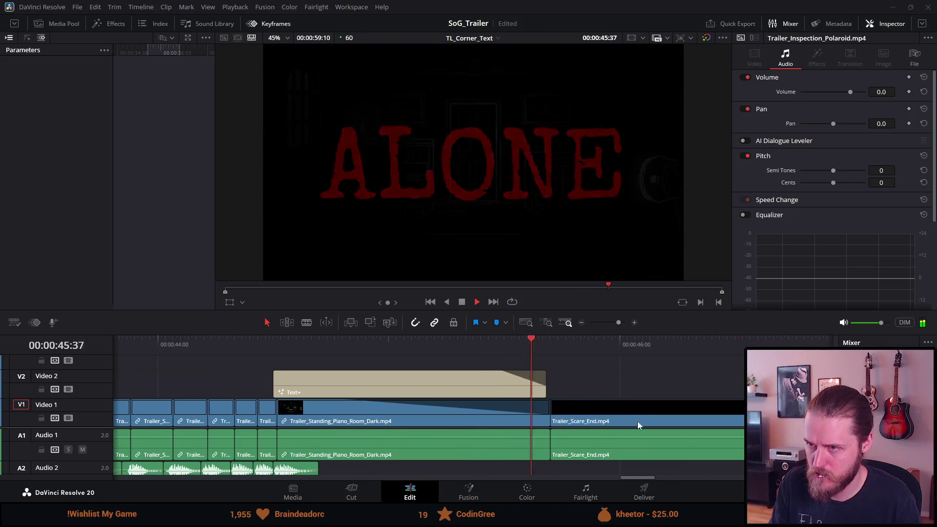
scroll(575, 444, "down", 5)
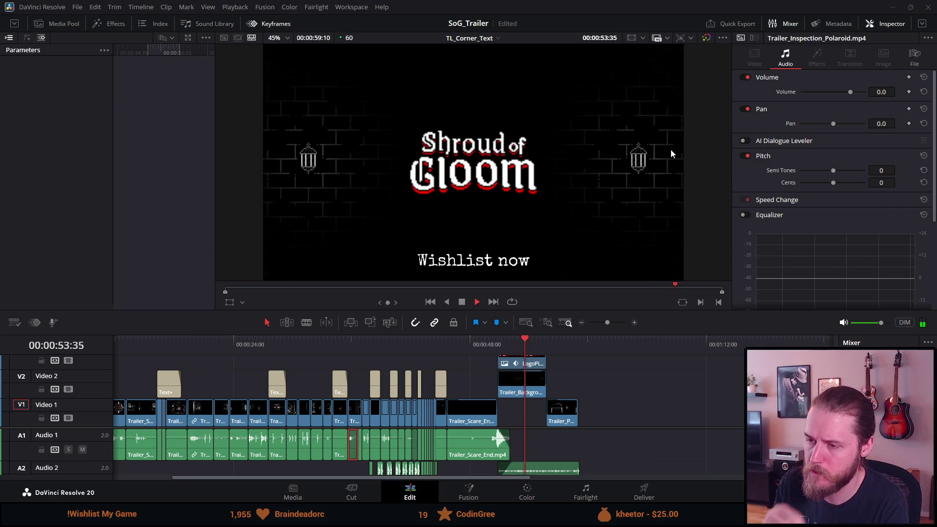
left_click(162, 338)
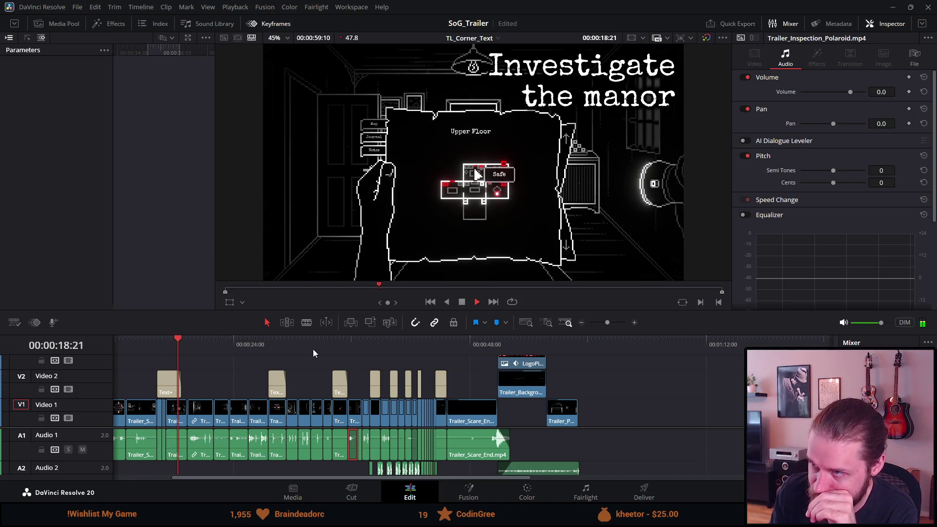
left_click(461, 302)
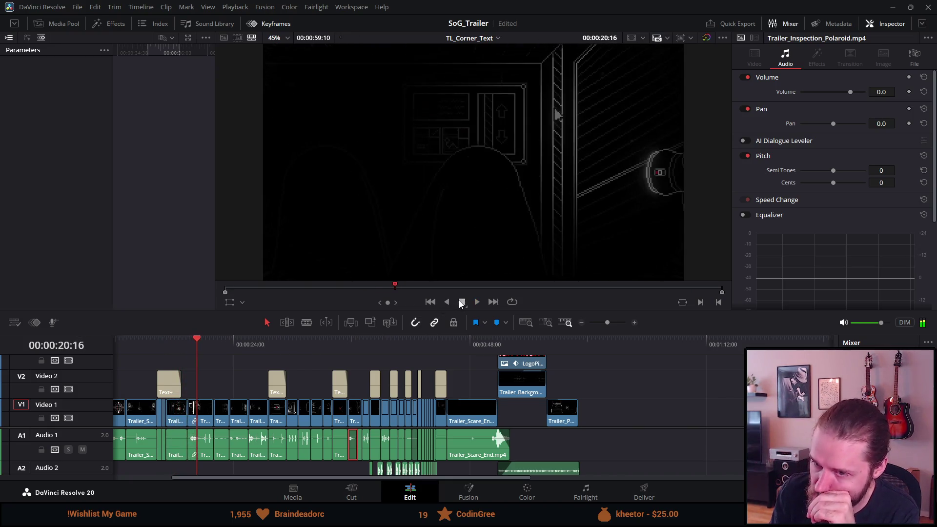
Select the Solve puzzles Text+ title clip at 00:00:27:32
left_click(271, 340)
scroll(306, 367, "up", 3)
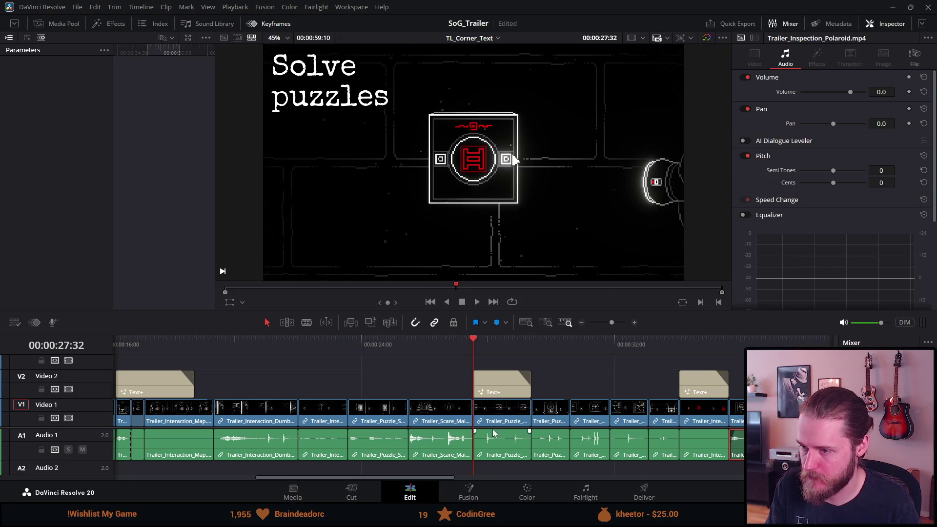
left_click(502, 389)
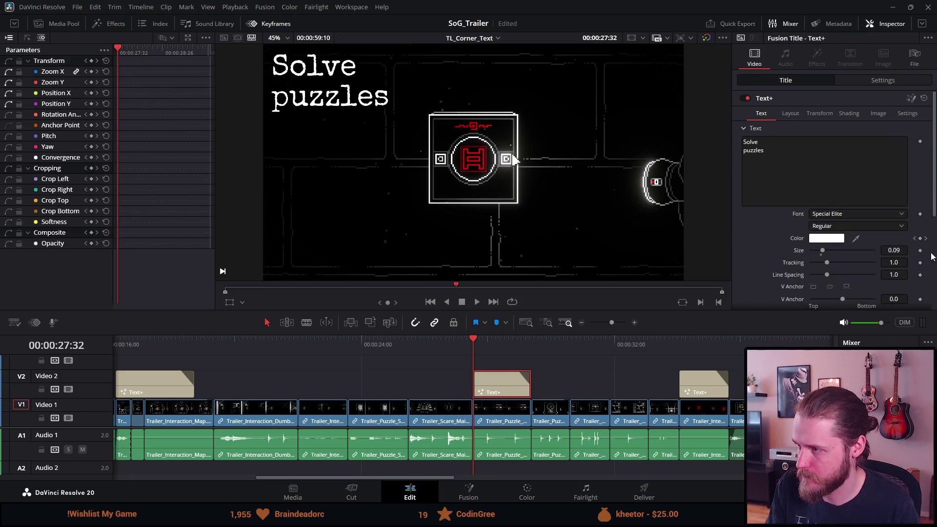
Keyframe the Solve puzzles title's size to 0.092 at its clip end and preview the growth
left_click(530, 338)
type("2")
key("Tab")
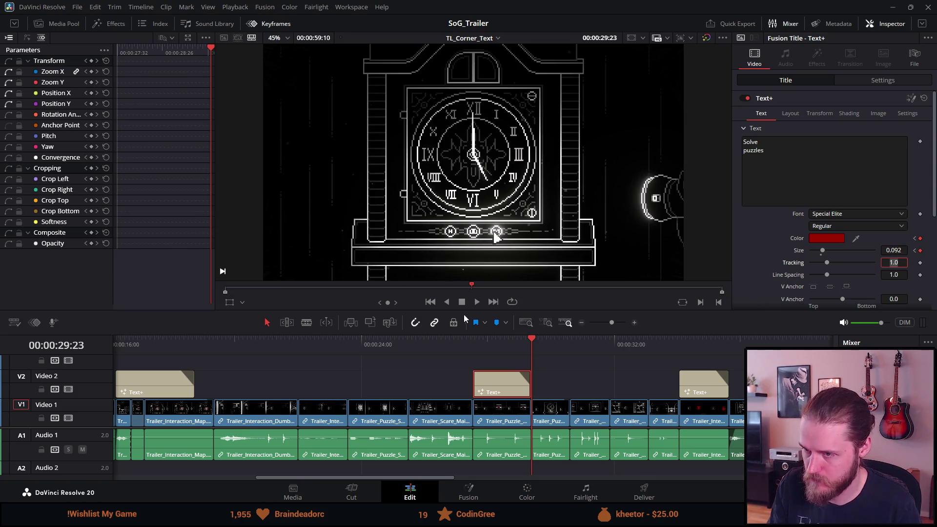
left_click(468, 340)
key("space")
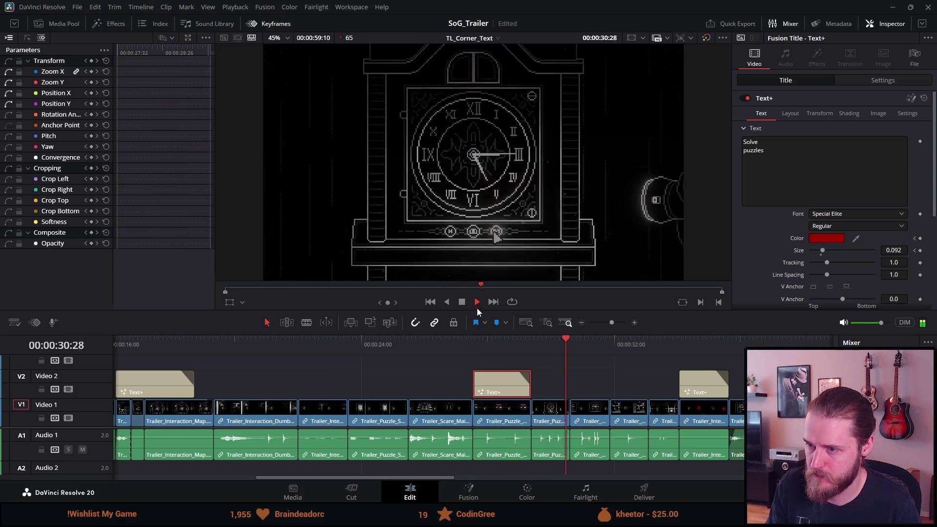
key("space")
Keyframe the Uncover the mystery title's size to 0.092 at 00:00:35:38 and preview it
left_click(684, 344)
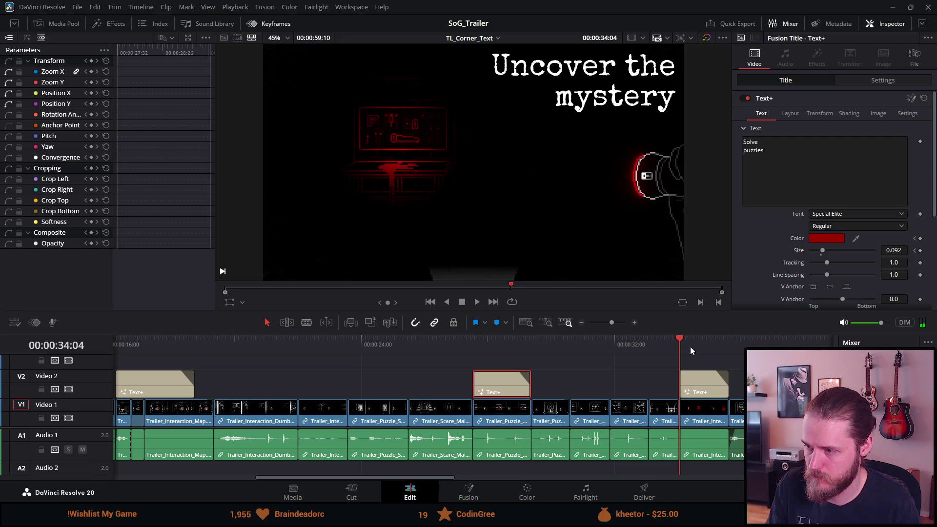
left_click(693, 384)
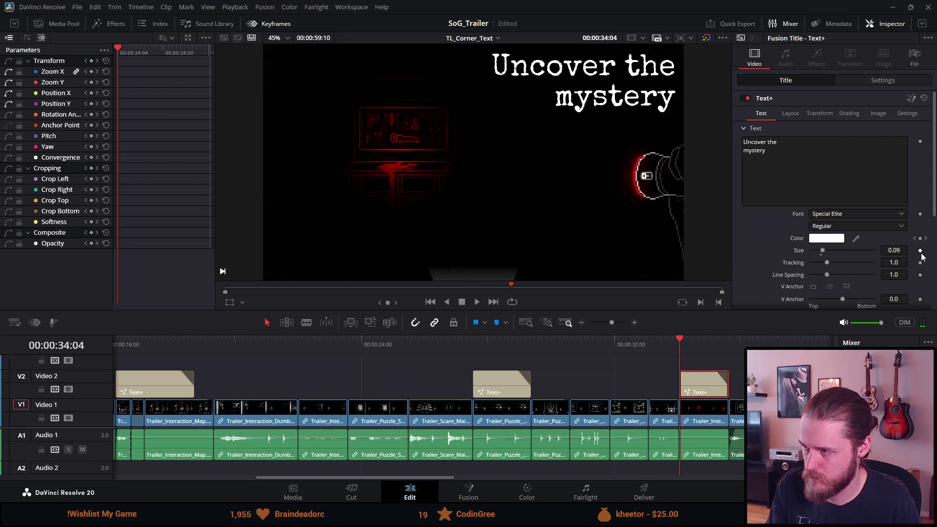
left_click(729, 343)
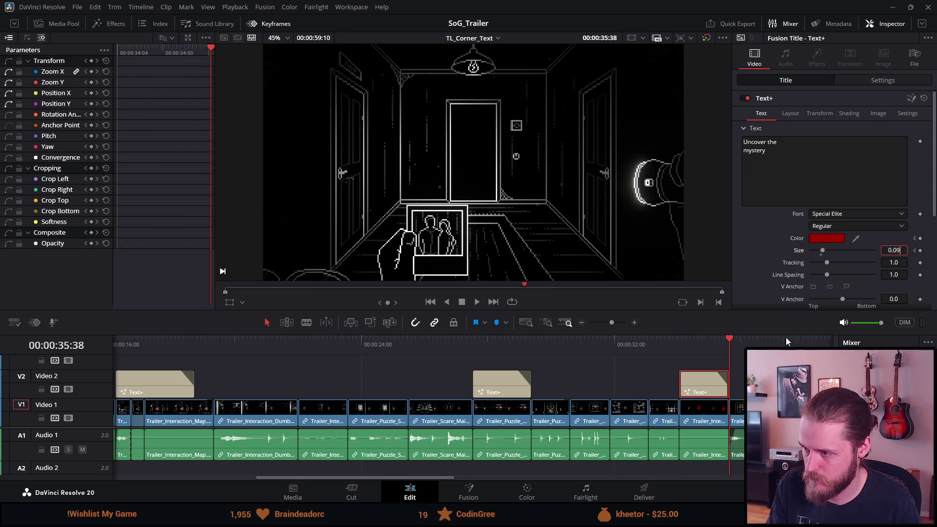
scroll(750, 346, "up", 5)
type("2")
key("Tab")
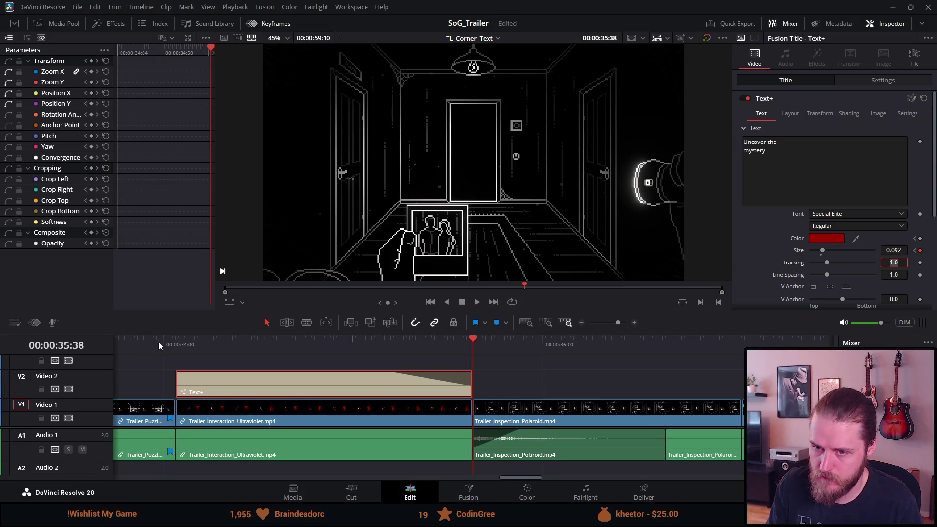
left_click(161, 338)
key("space")
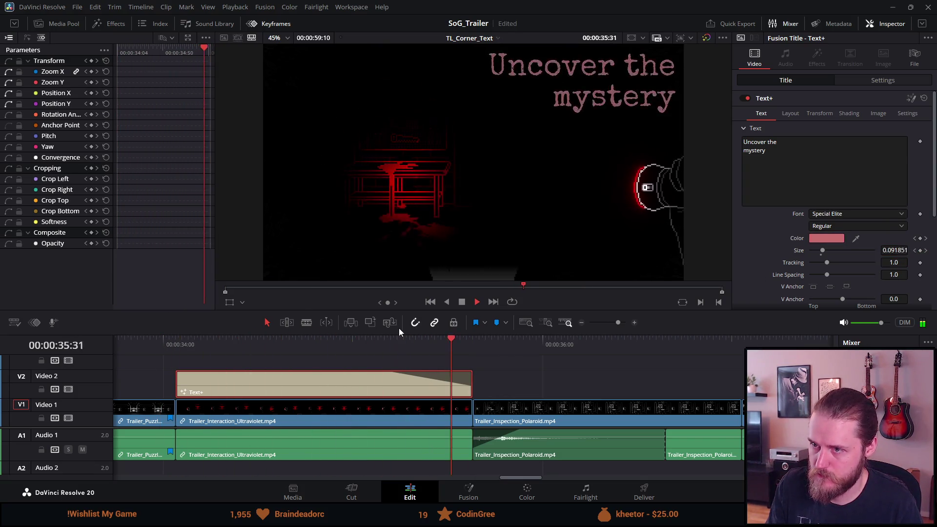
left_click(461, 302)
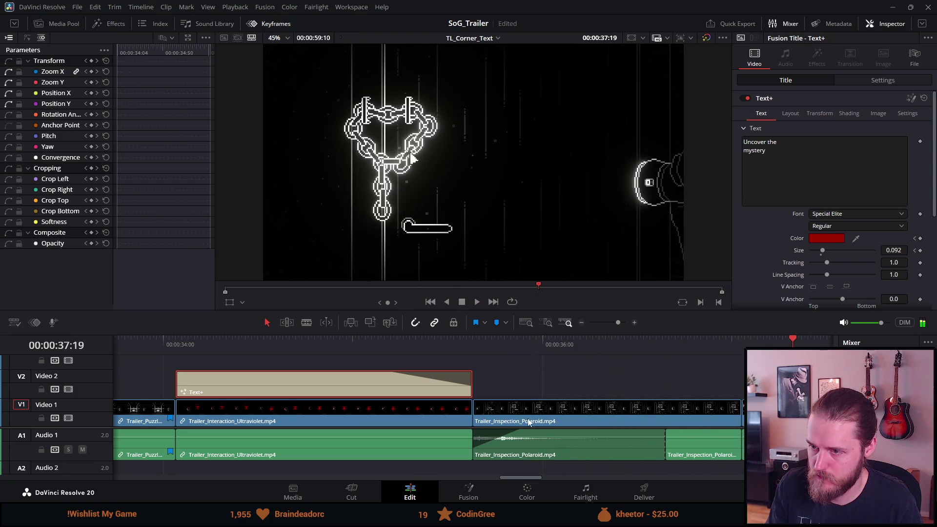
scroll(537, 423, "right", 5)
scroll(563, 431, "down", 2, "alt")
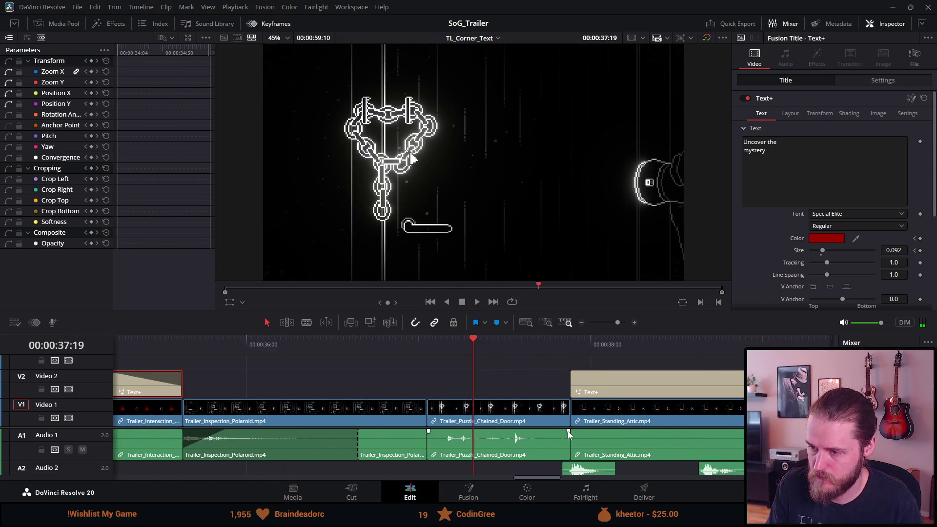
left_click(561, 344)
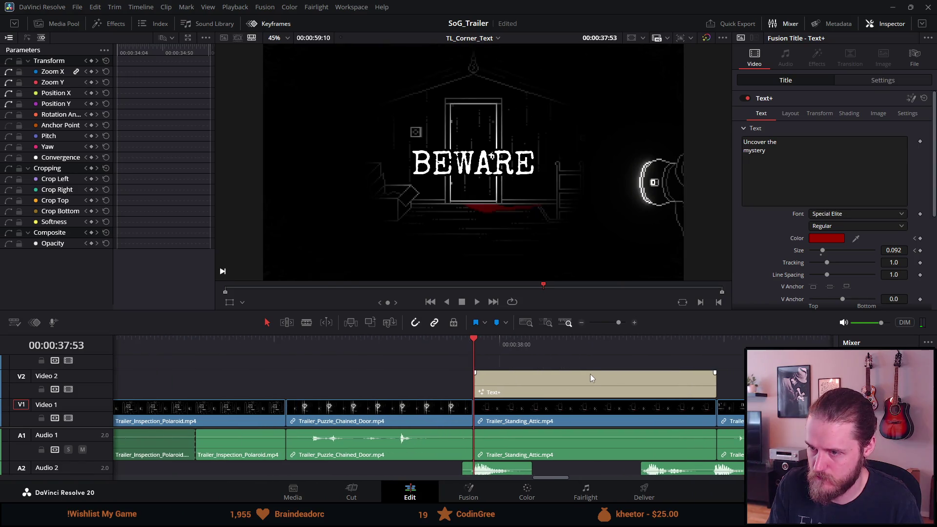
Save the project and keyframe the BEWARE title's size to 0.11 at its clip end
left_click(540, 373)
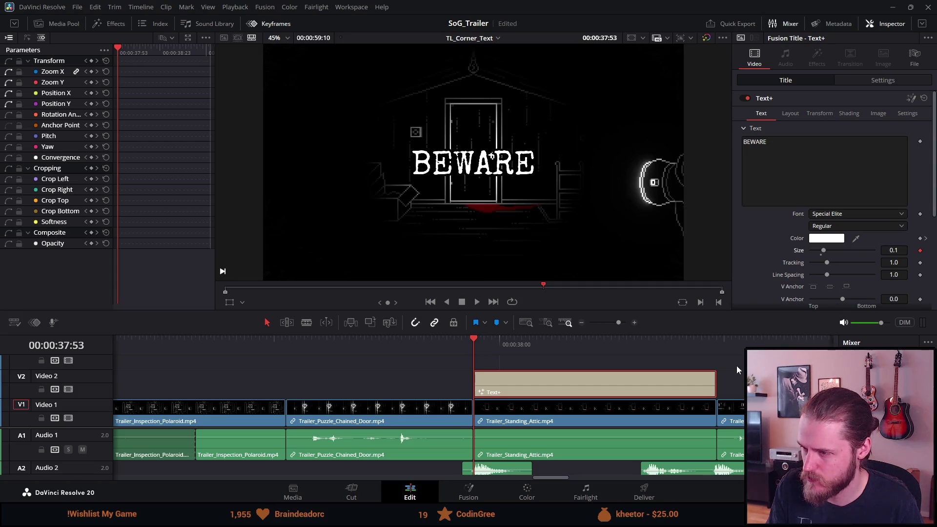
key("ctrl+s")
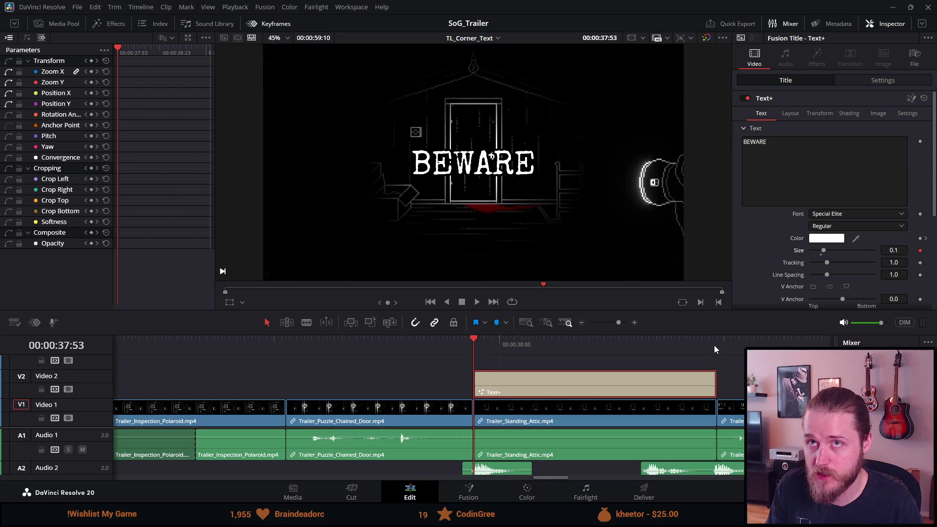
left_click(714, 345)
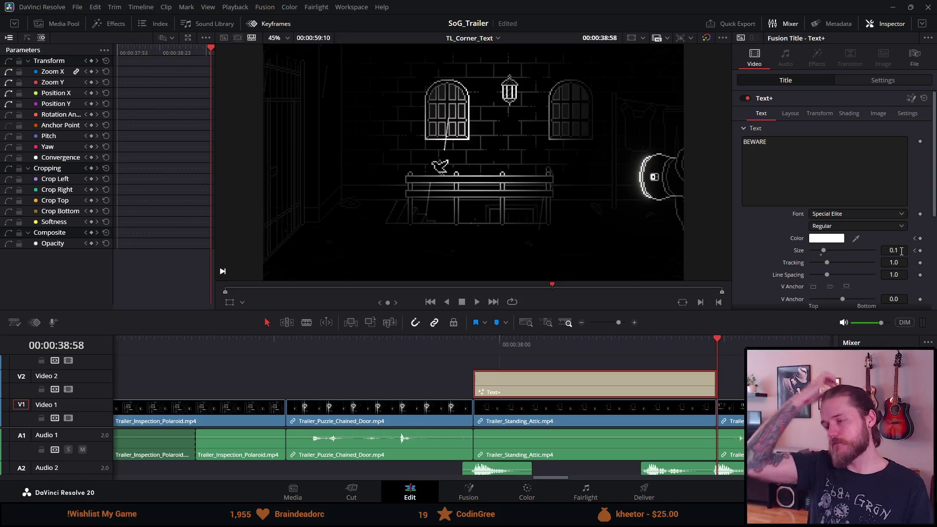
left_click(900, 250)
type("1")
key("Tab")
Play back the BEWARE title to check it grows from 0.1 to 0.11
left_click(463, 340)
key("space")
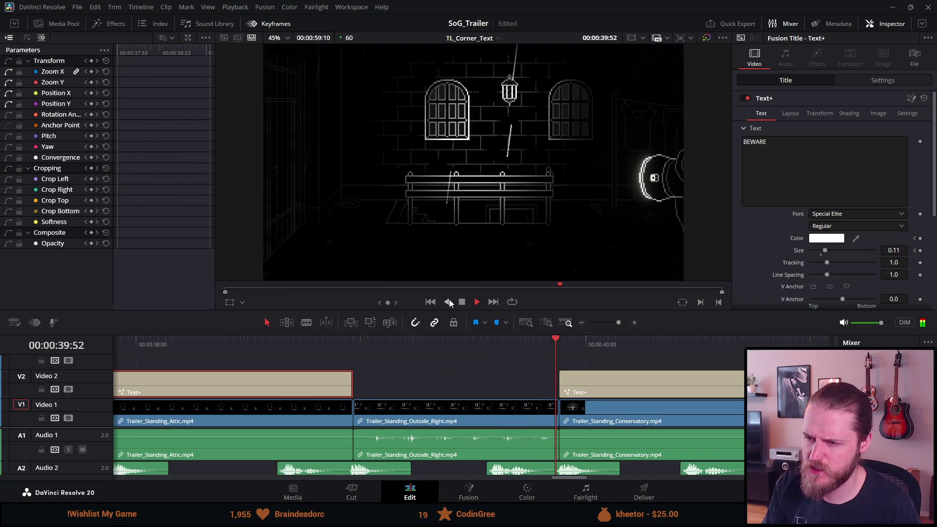
scroll(452, 338, "down", 4)
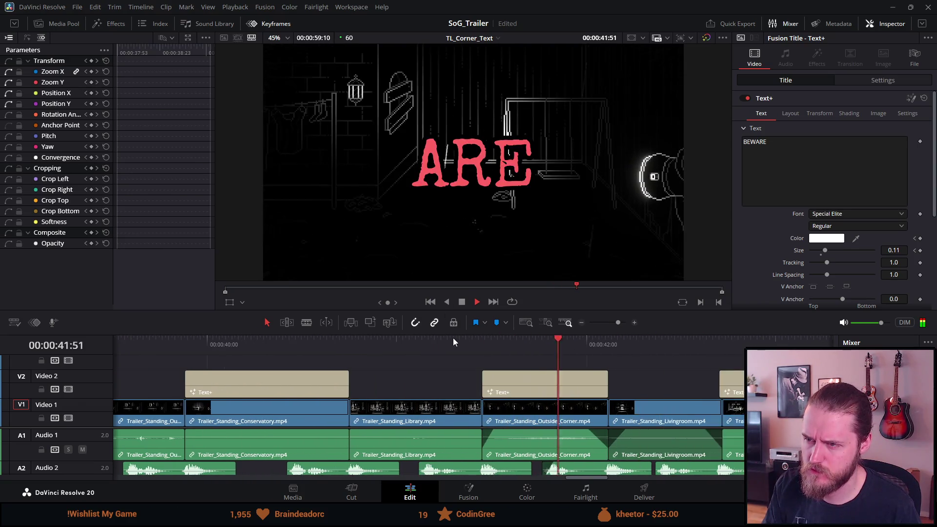
left_click(242, 342)
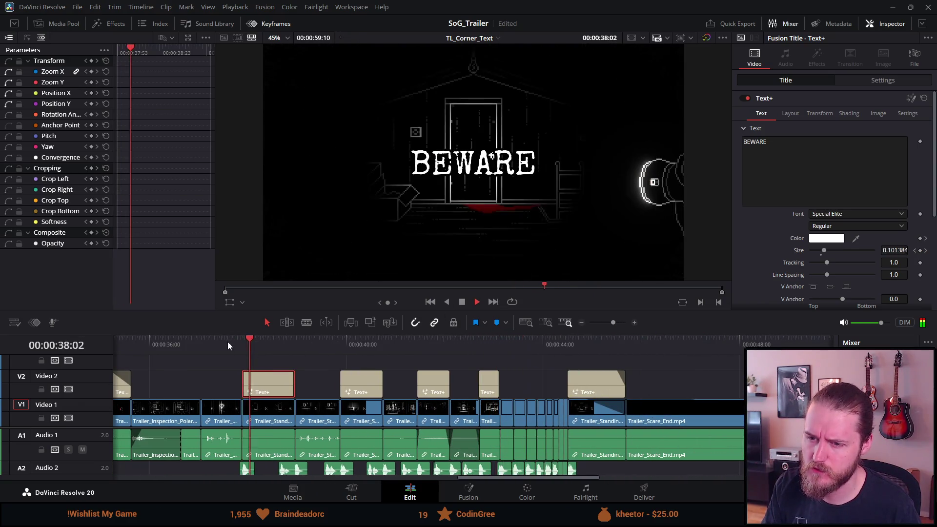
left_click(242, 343)
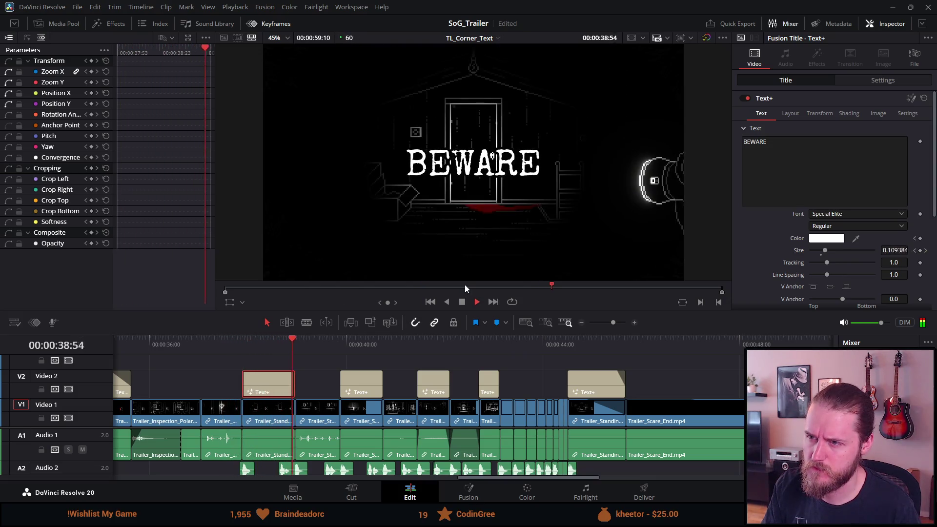
Set a 0.165 size keyframe at the end of the YOU title, 00:00:40:45
left_click(462, 302)
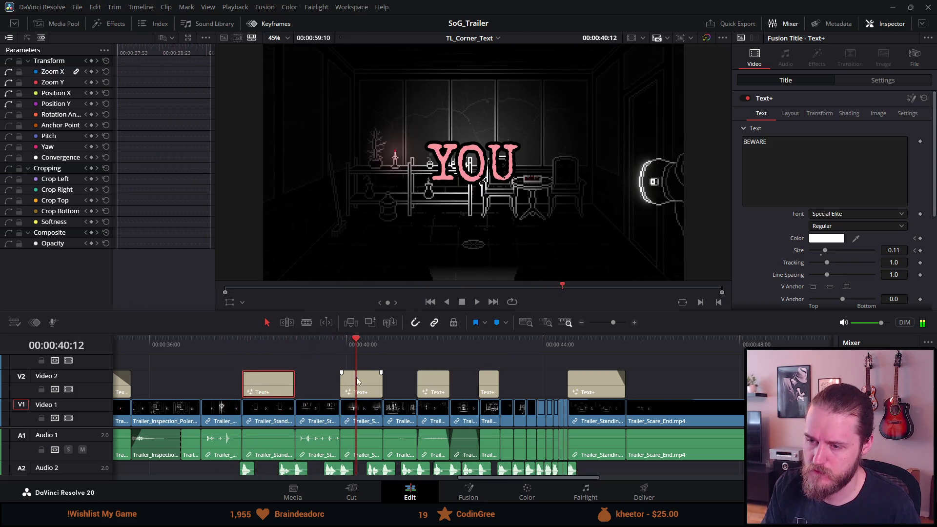
left_click(356, 376)
left_click(341, 353)
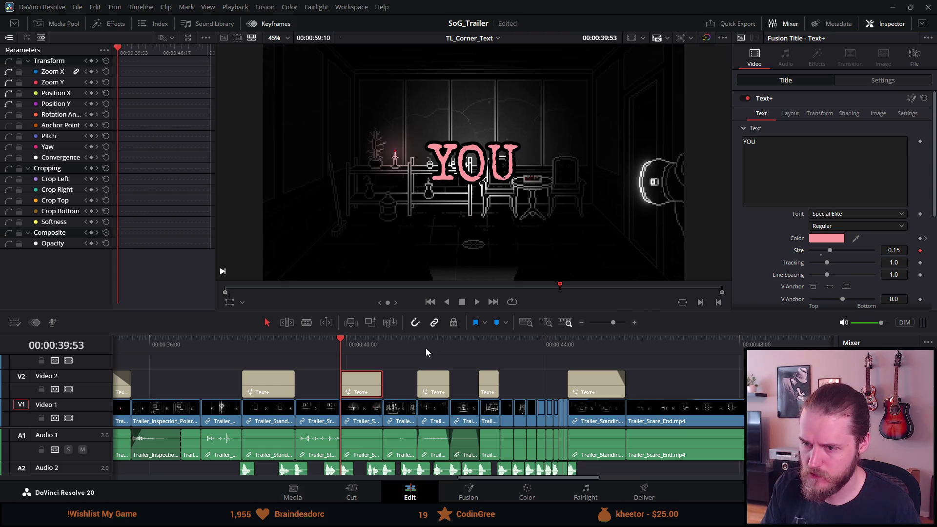
left_click(382, 344)
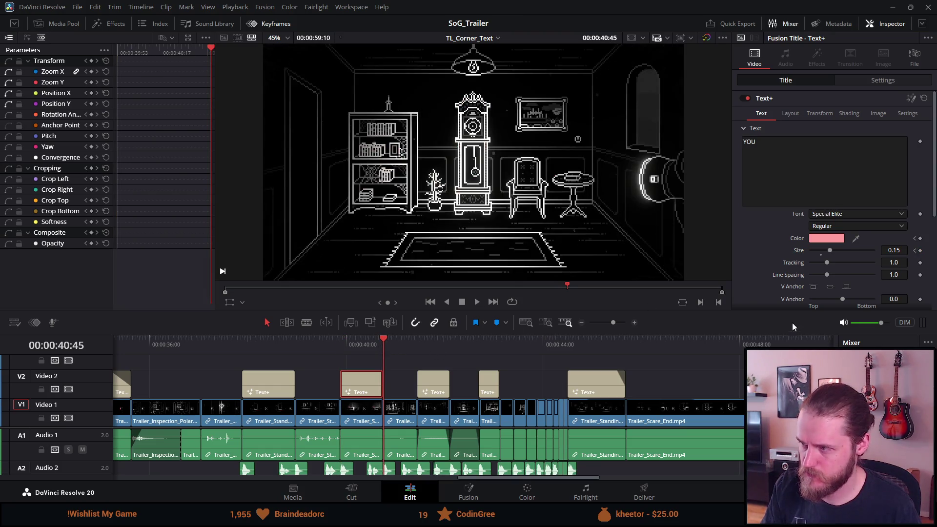
left_click(899, 250)
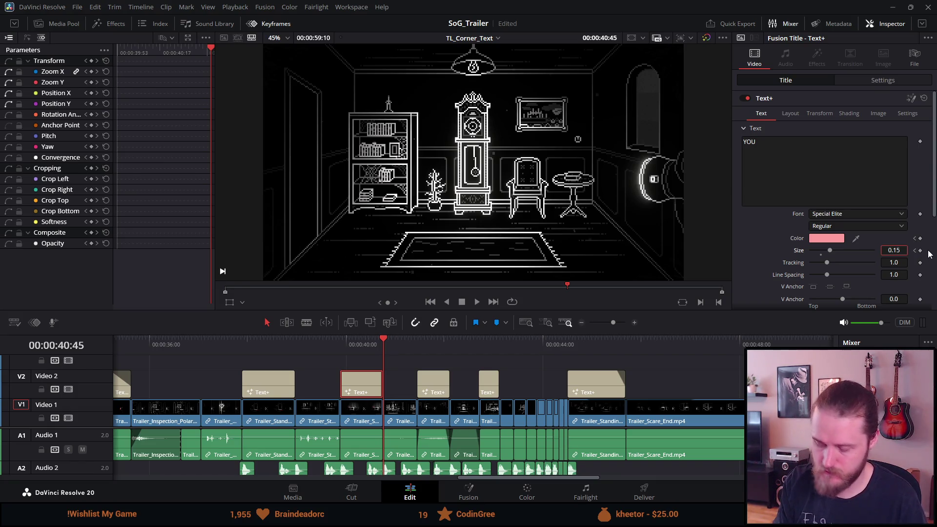
key("BackSpace")
type("65")
key("Return")
Play back the YOU title to check its growth from 0.15 to 0.165
left_click(338, 342)
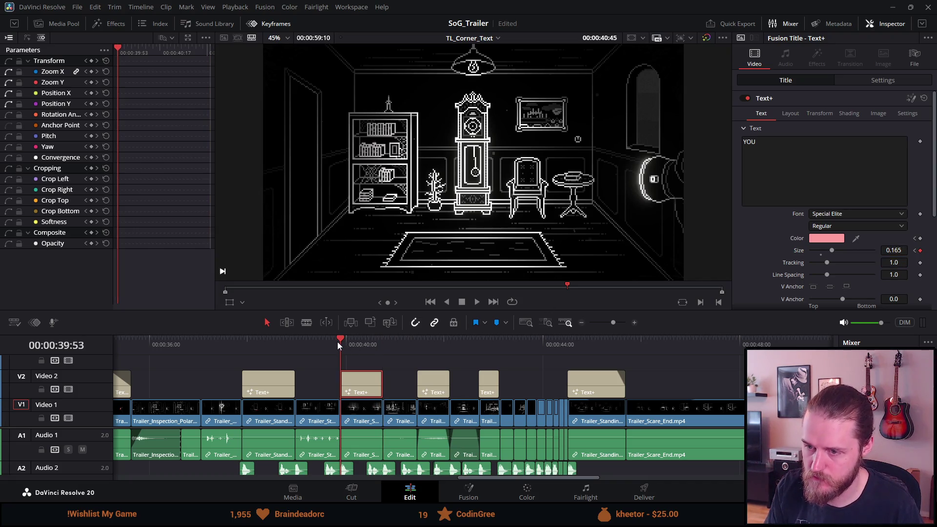
key("space")
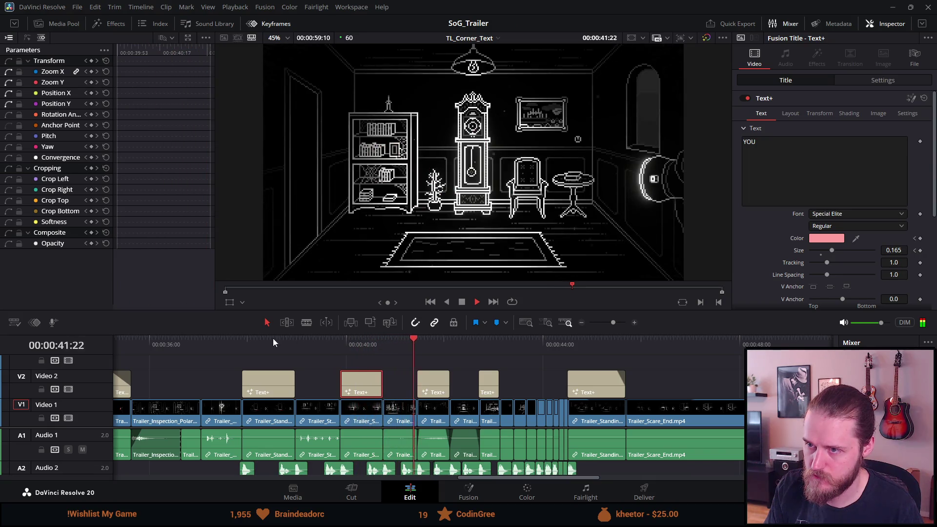
left_click(229, 343)
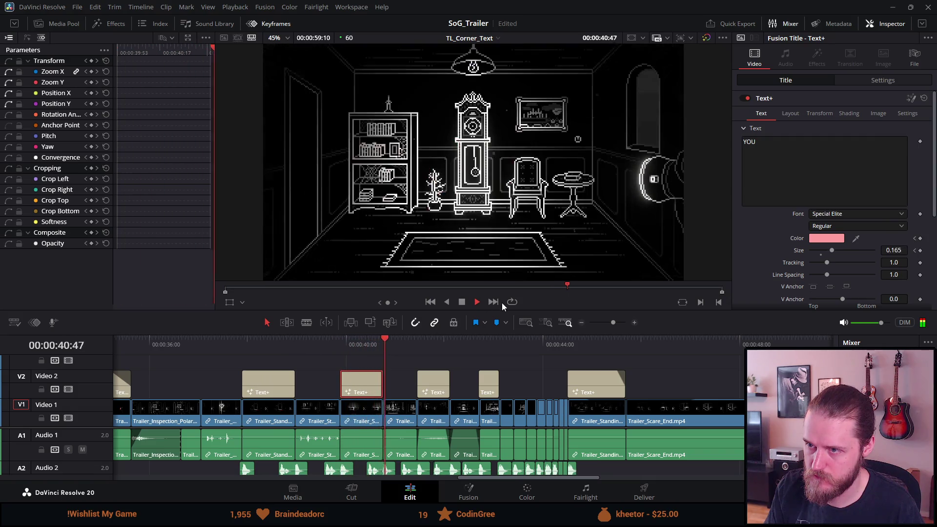
key("space")
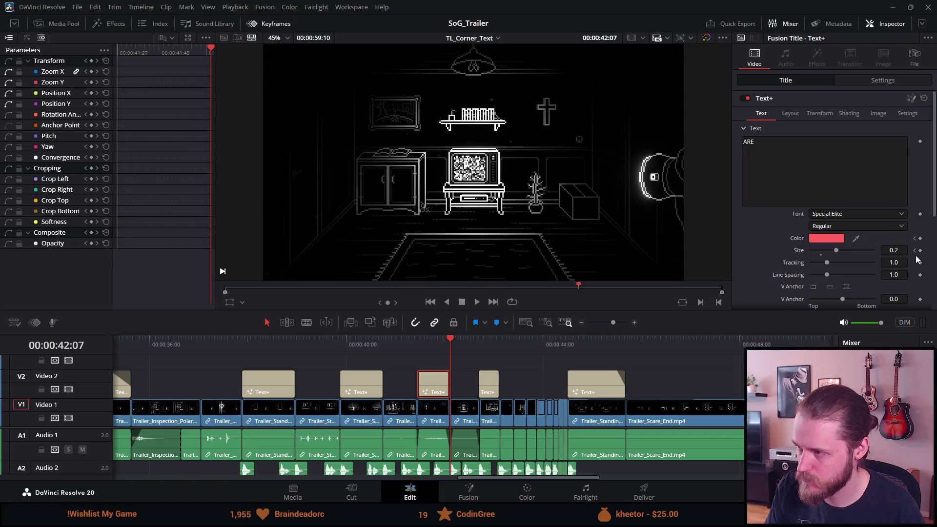
Set the ARE title's end size to 0.22 and save the project
left_click(902, 250)
type("2")
key("Tab")
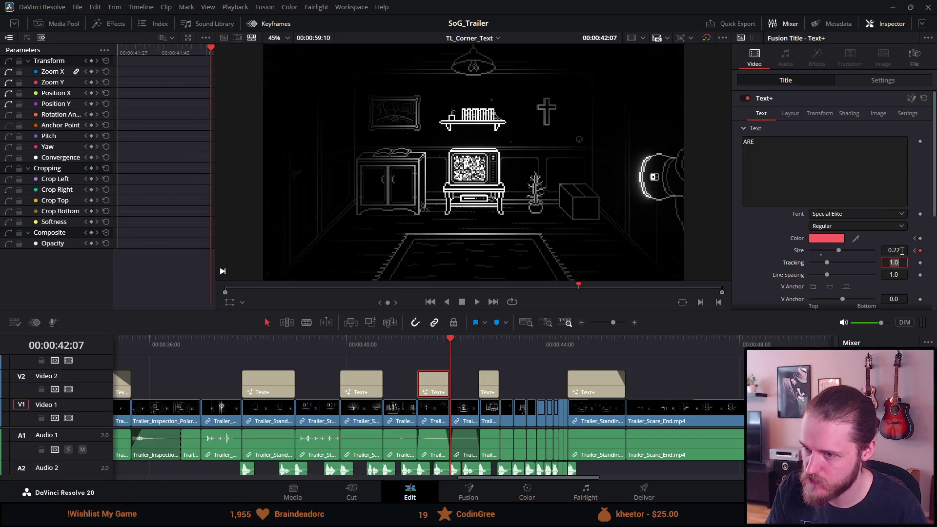
key("ctrl+s")
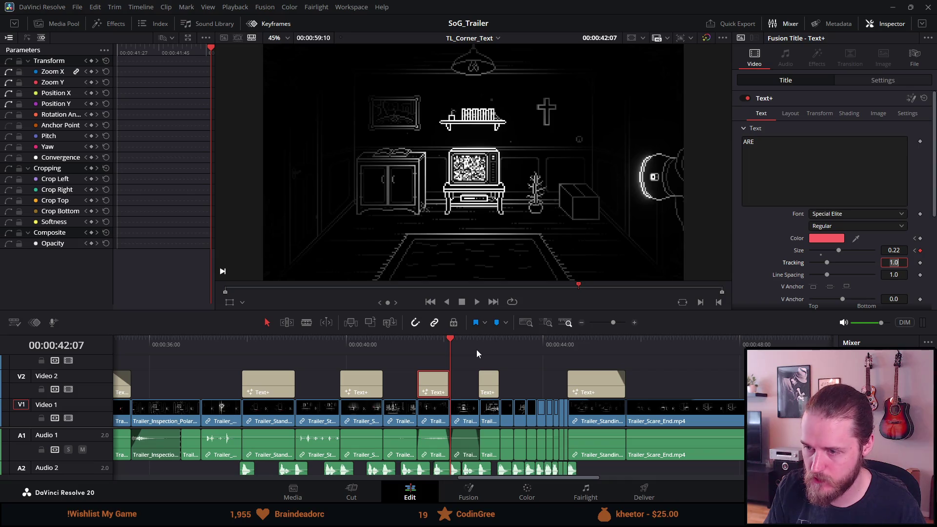
Adjust the size keyframe on the frame after ARE, save again, and select the NOT title clip
left_click(476, 347)
left_click(919, 250)
key("ctrl+s")
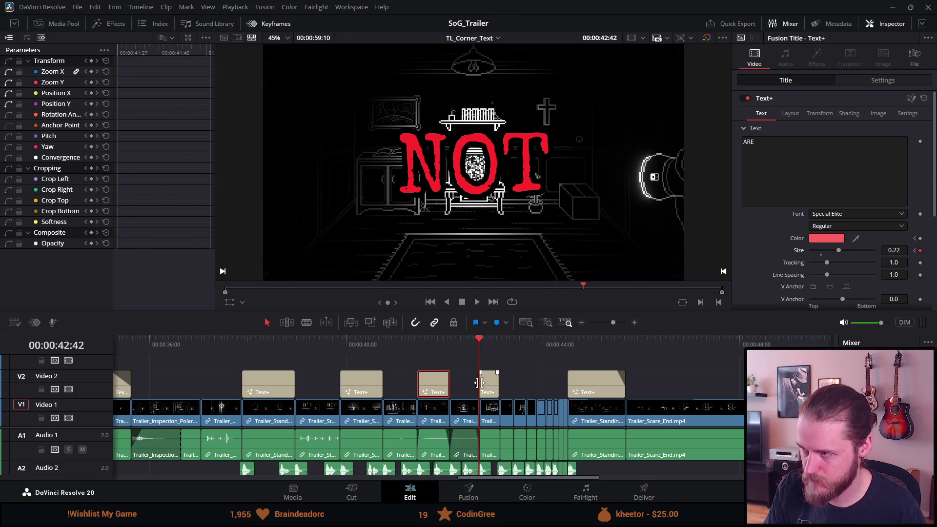
left_click(920, 251)
left_click(450, 348)
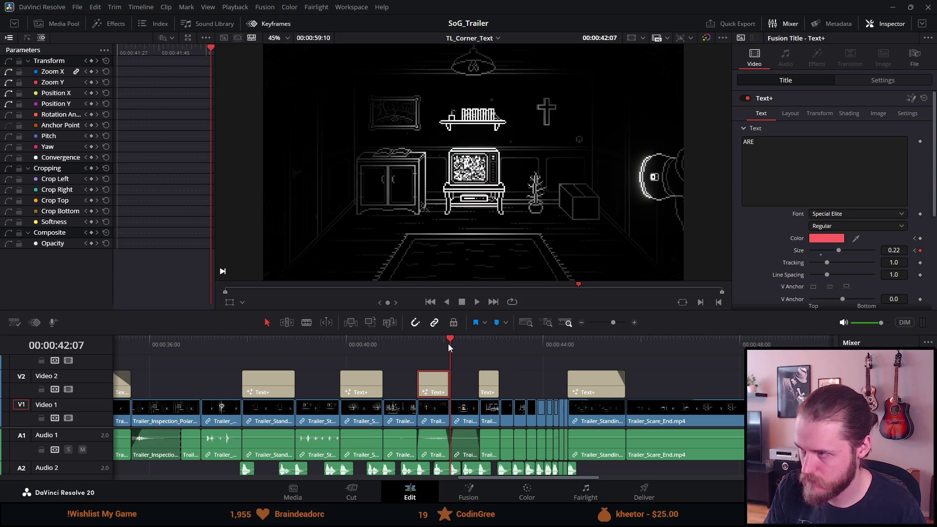
left_click(477, 344)
left_click(490, 378)
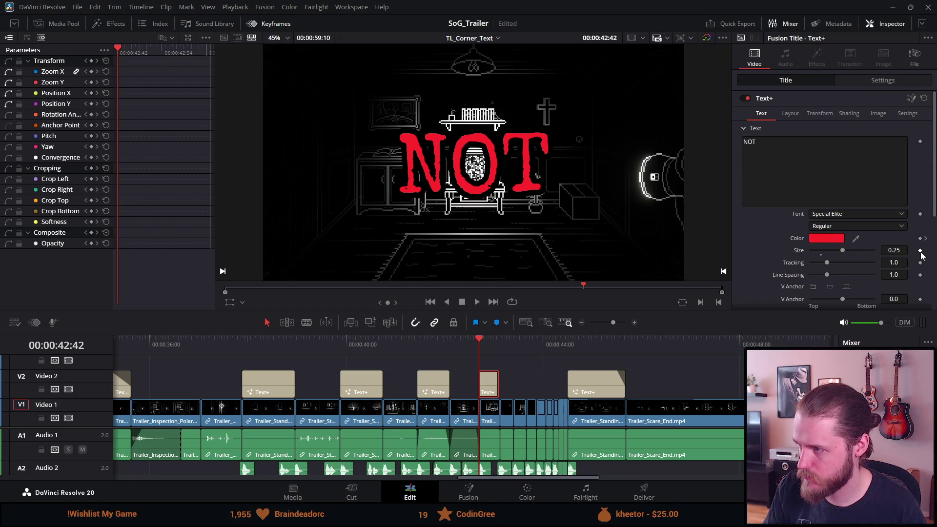
Set the NOT title's starting size back to 0.25
left_click(899, 250)
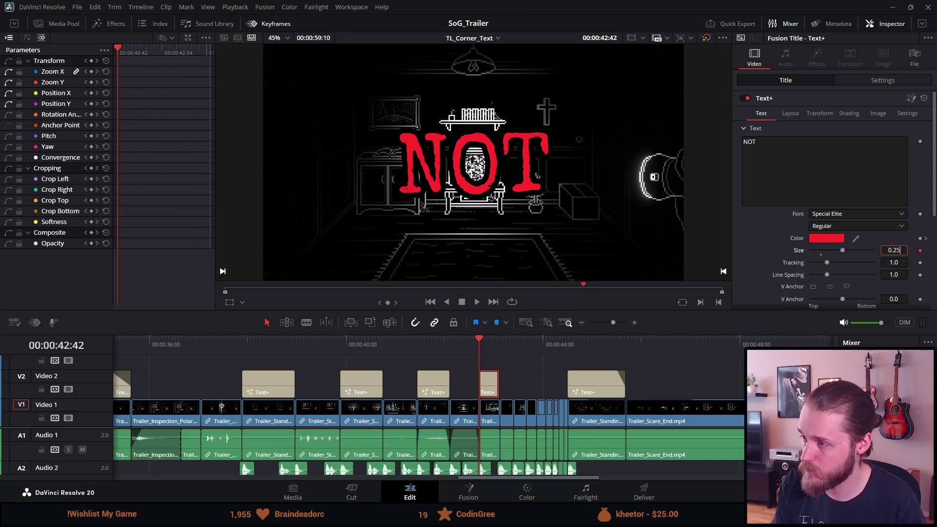
type("0.275")
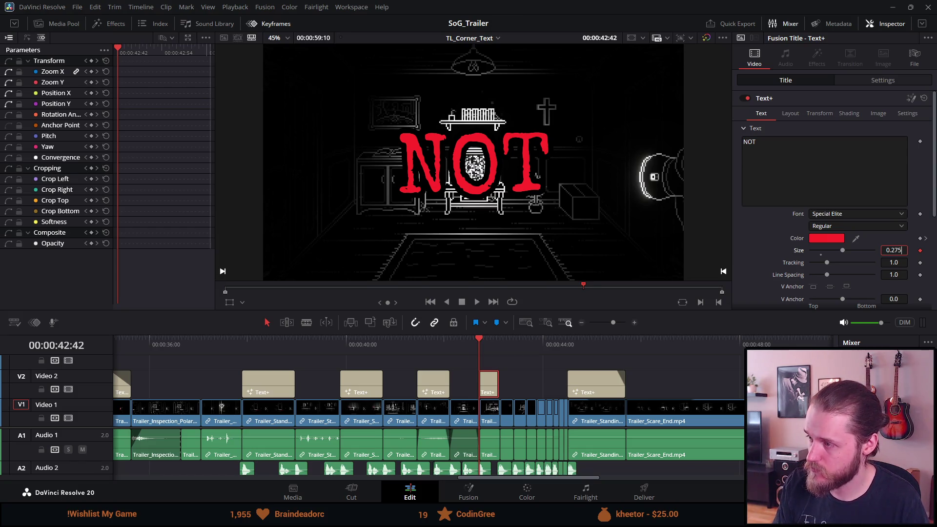
key("Tab")
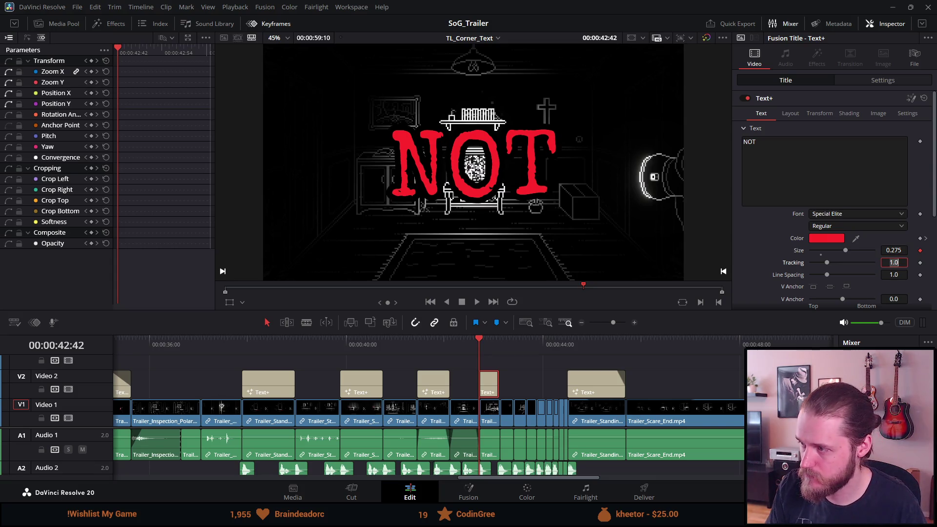
left_click(901, 264)
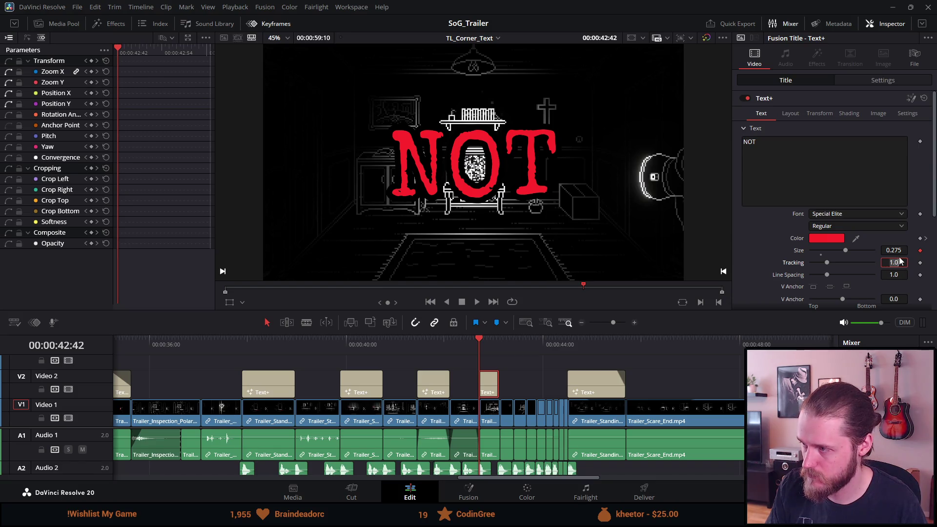
left_click(901, 249)
key("BackSpace")
key("BackSpace")
type("5")
key("Return")
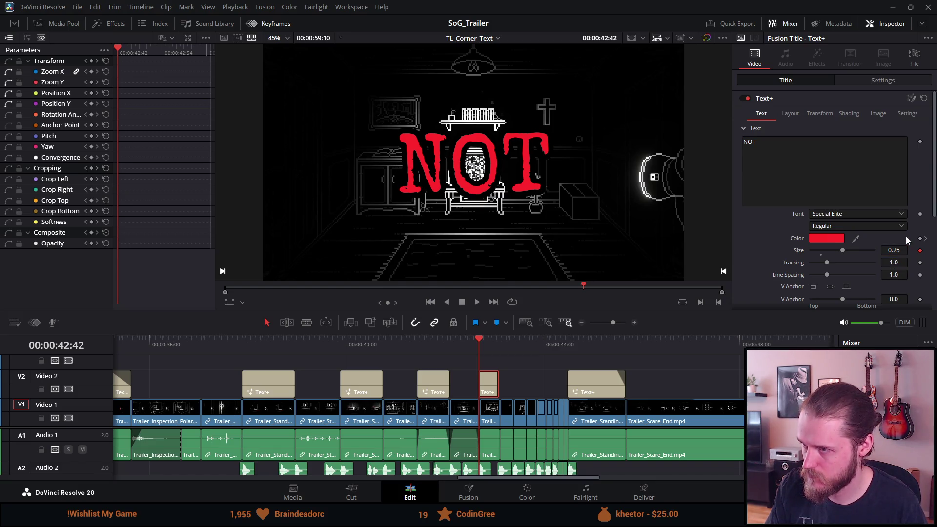
Keyframe NOT's size to 0.275 at its last frame, preview it, and select the ALONE clip
left_click(497, 344)
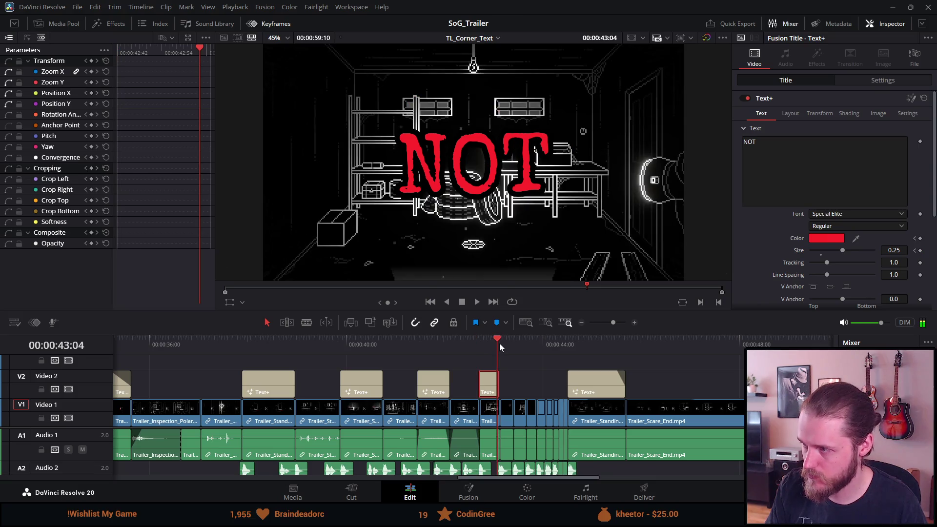
left_click(499, 343)
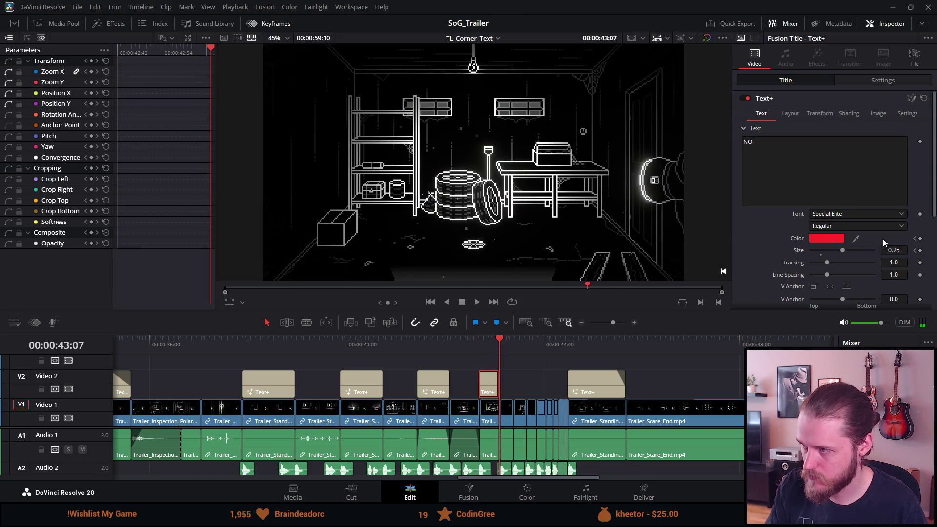
left_click(897, 250)
type("0.275")
key("Tab")
left_click(478, 341)
key("space")
left_click(465, 303)
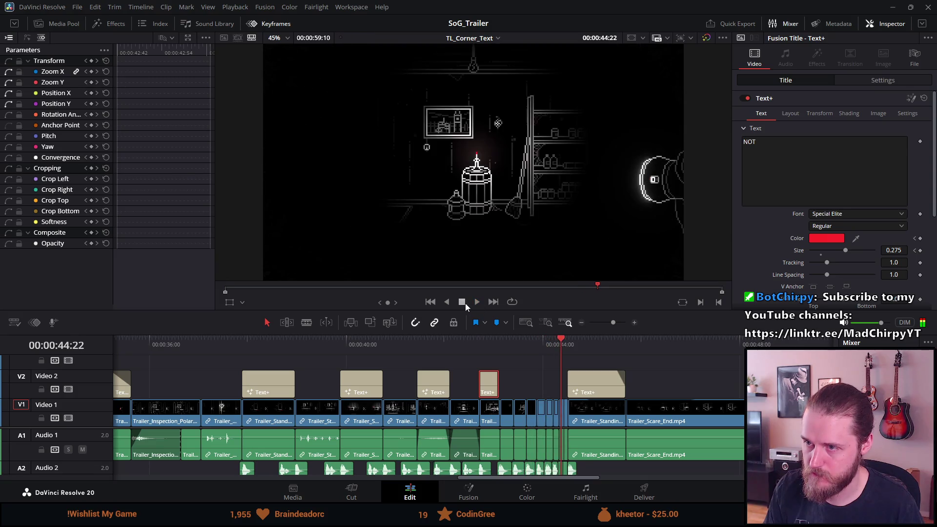
left_click(585, 347)
left_click(581, 383)
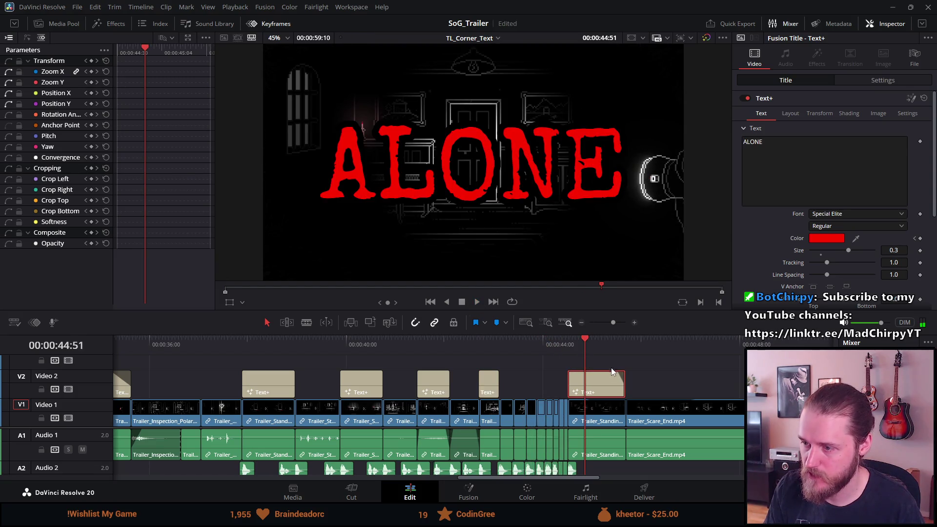
Keyframe the ALONE title's size at its start, set its end size to 0.33, and preview
left_click(566, 344)
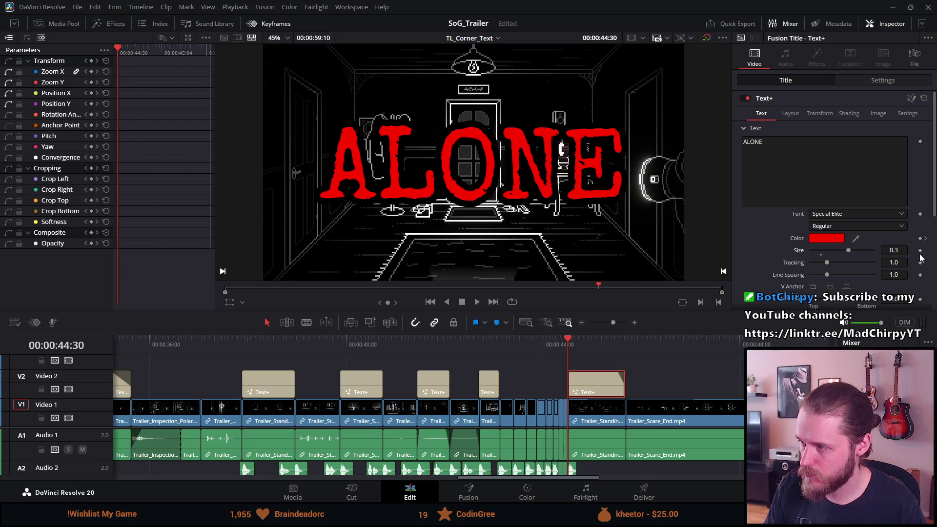
left_click(920, 250)
left_click(626, 345)
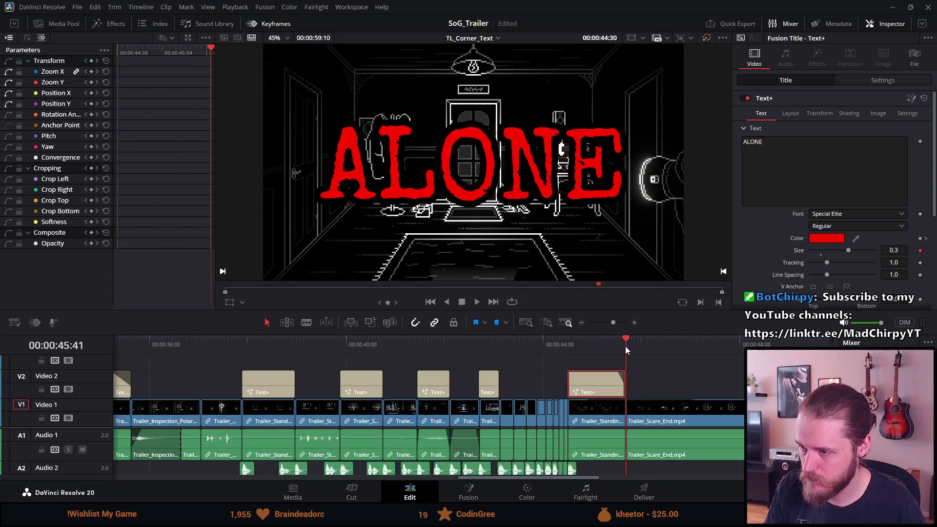
left_click(903, 251)
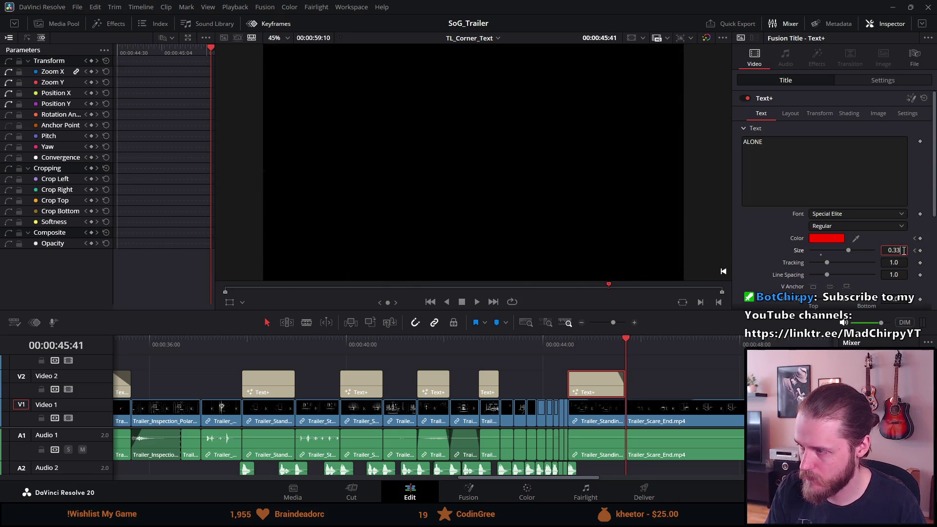
key("Return")
left_click(558, 344)
key("space")
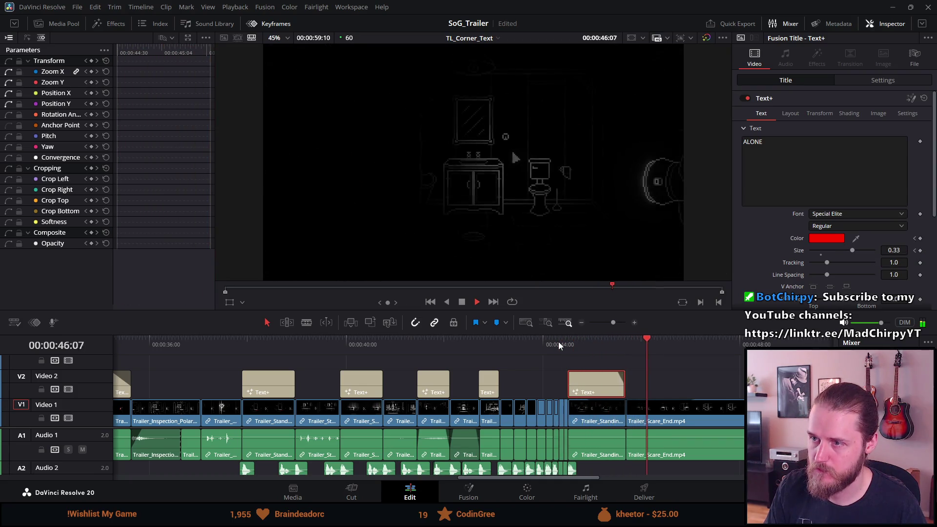
left_click(467, 305)
left_click(590, 342)
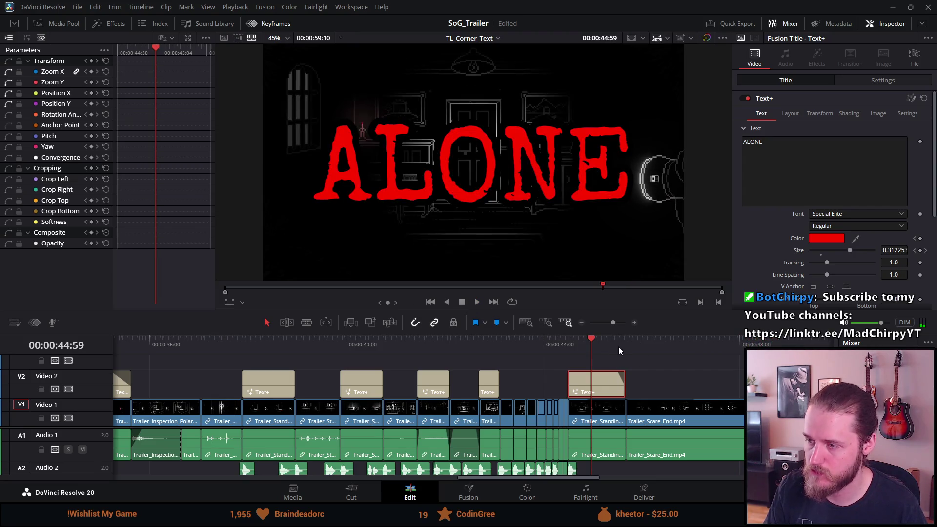
Correct the ALONE title's end size to 0.31 at 00:00:45:41 and play it back
left_click(620, 346)
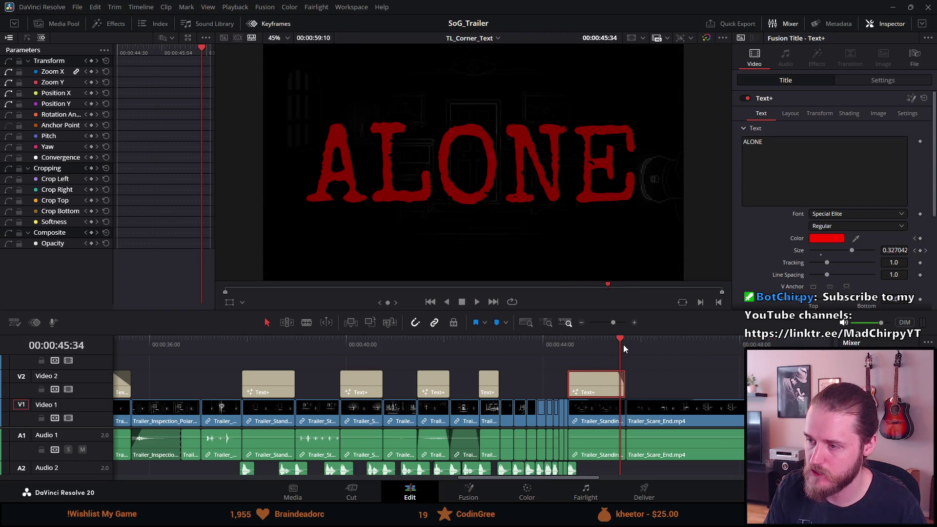
left_click(625, 344)
left_click(898, 251)
key("BackSpace")
type("1")
key("Tab")
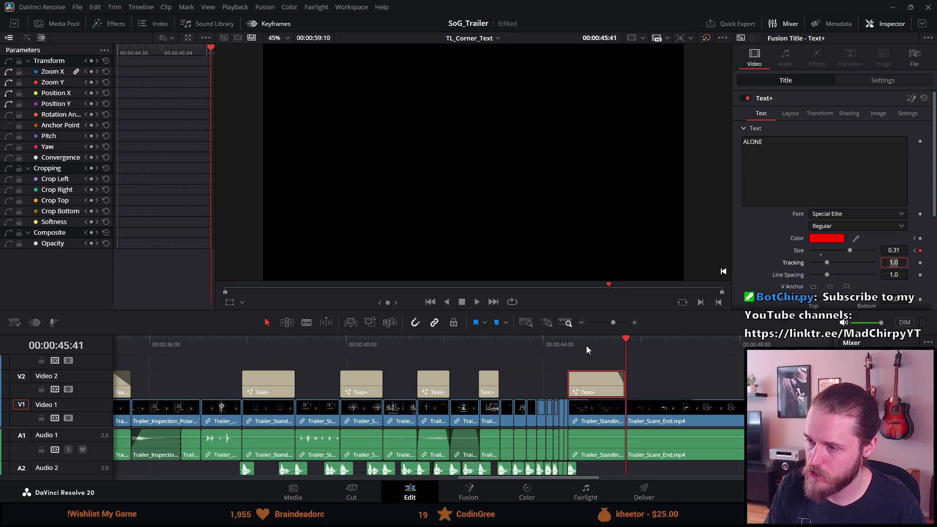
left_click(569, 341)
key("space")
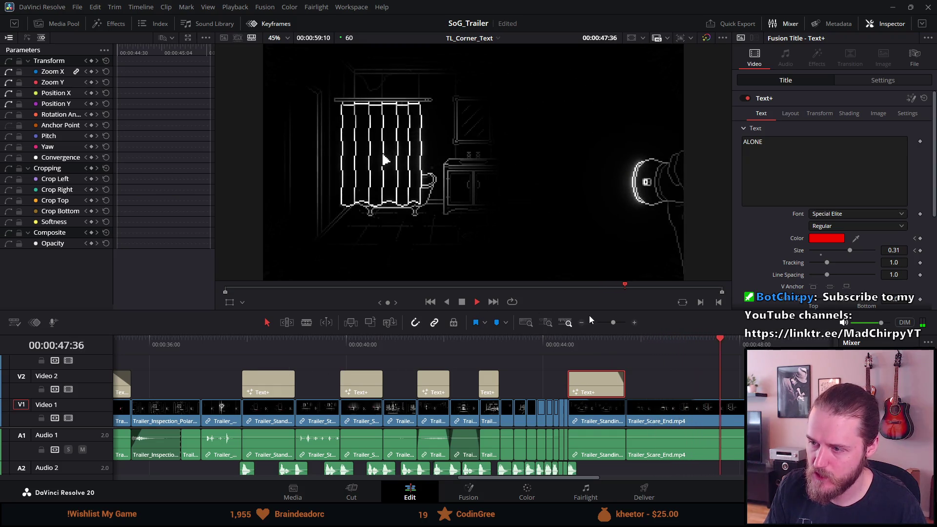
left_click(599, 347)
key("space")
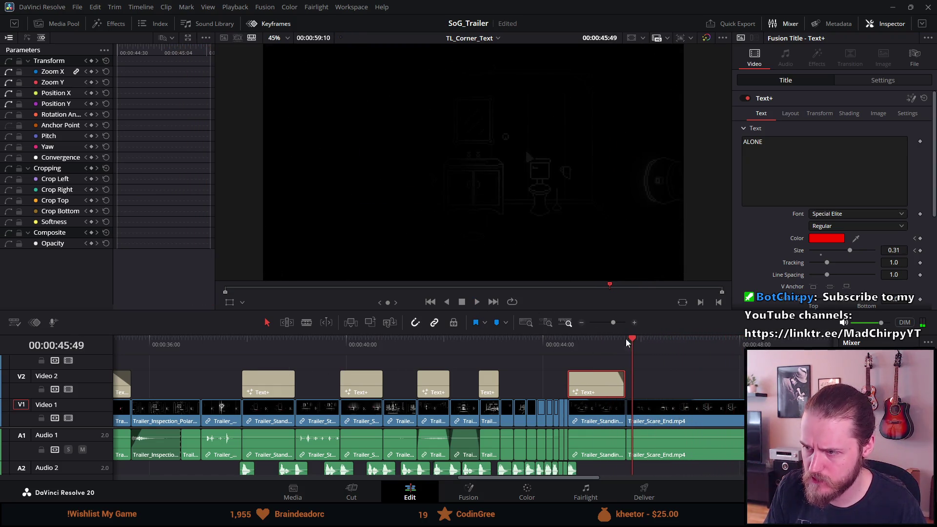
left_click(617, 338)
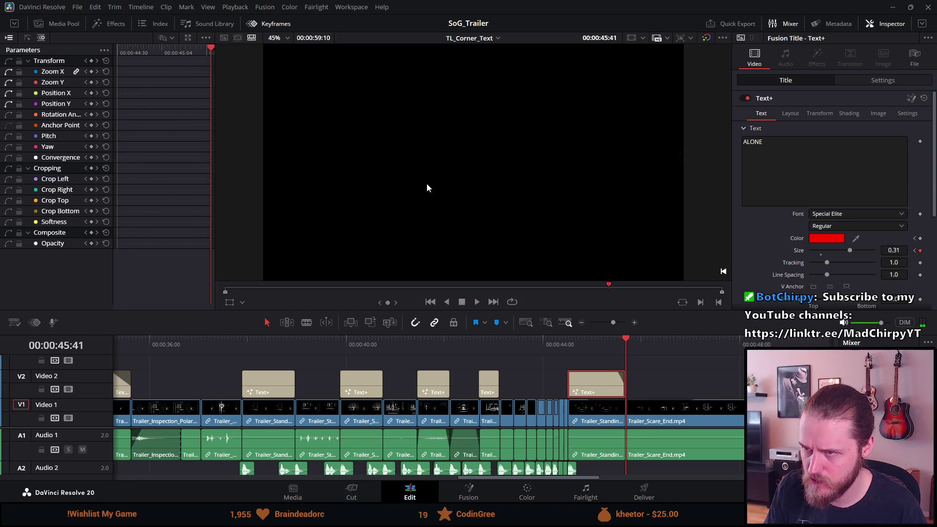
Trim the out point of Trailer_Standing_Piano_Room_Dark on V1 eight frames earlier
scroll(591, 359, "up", 4)
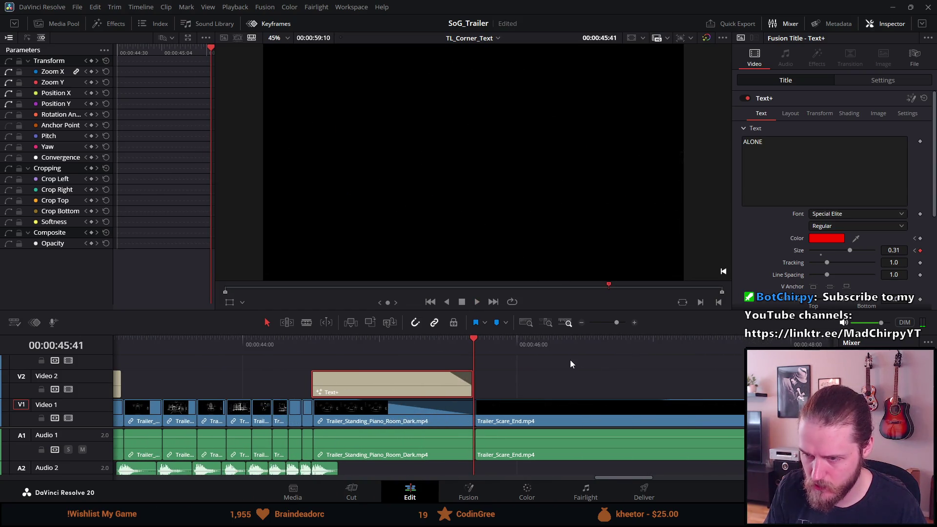
scroll(569, 363, "up", 1)
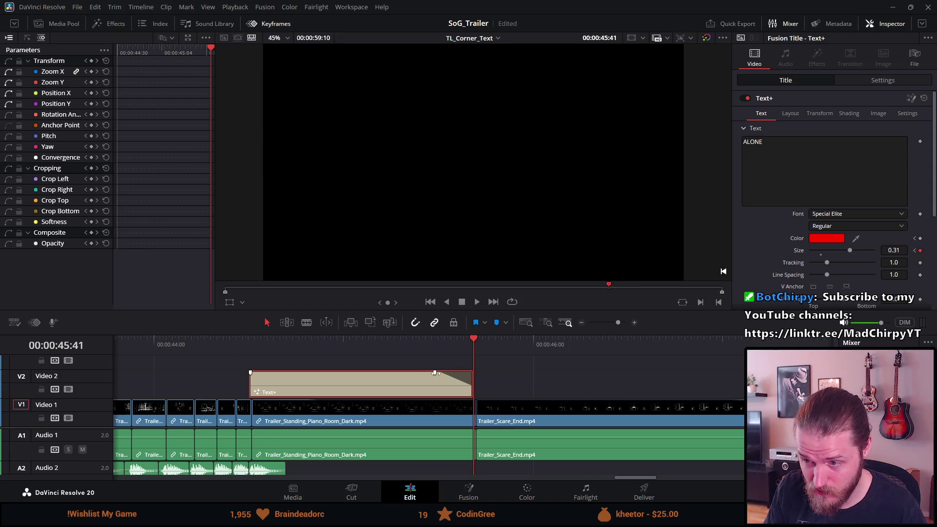
left_click(442, 412)
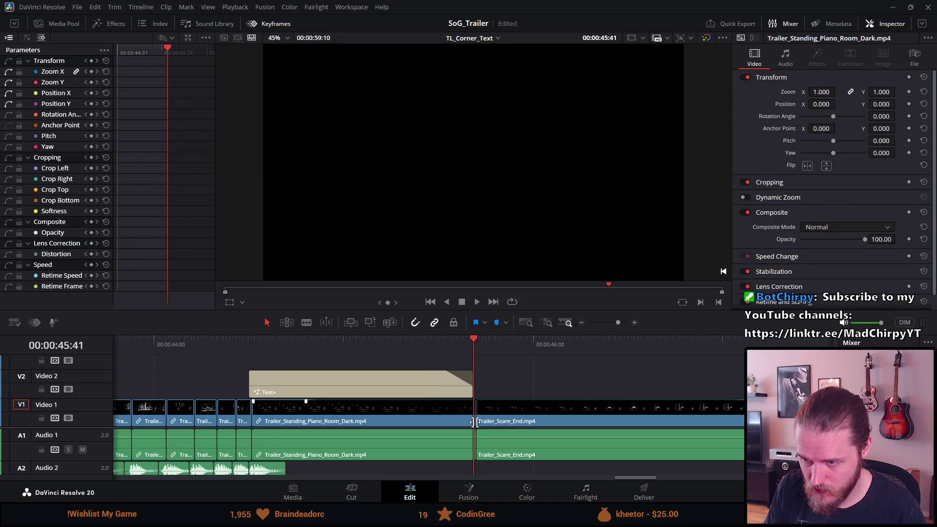
left_click_drag(474, 422, 451, 420)
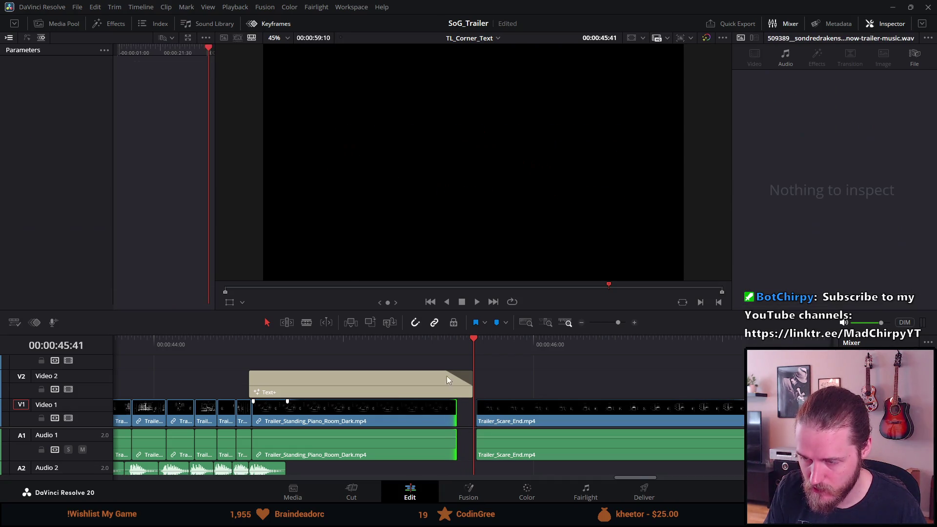
Play and scrub through the ALONE title to check the new black gap and fade
left_click(427, 338)
key("space")
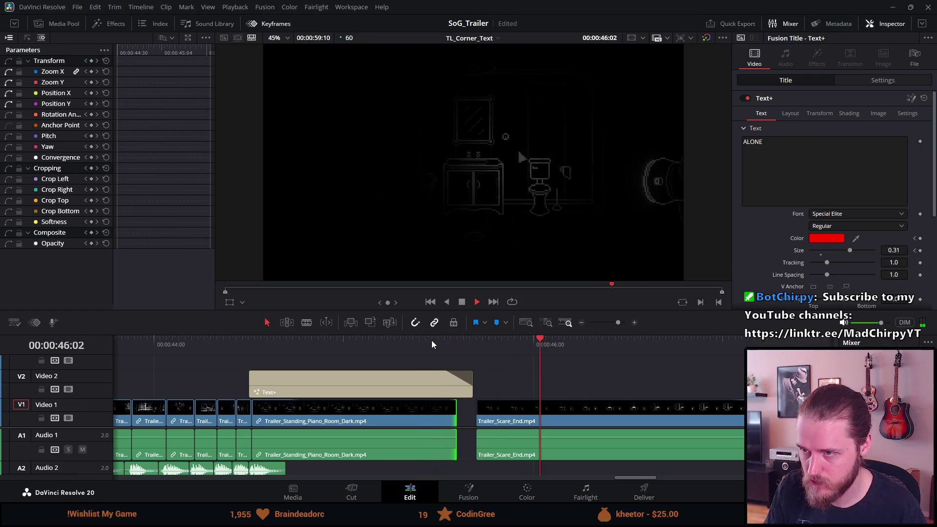
left_click(419, 338)
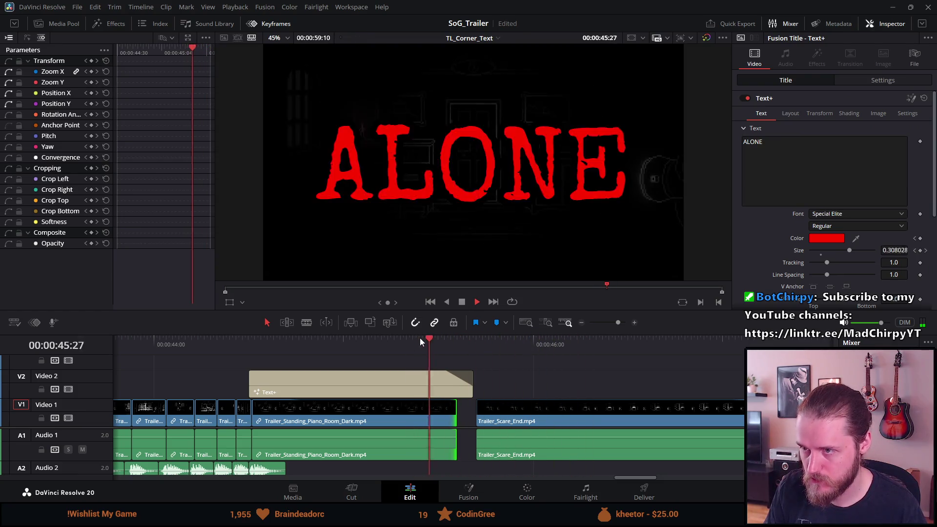
left_click(298, 342)
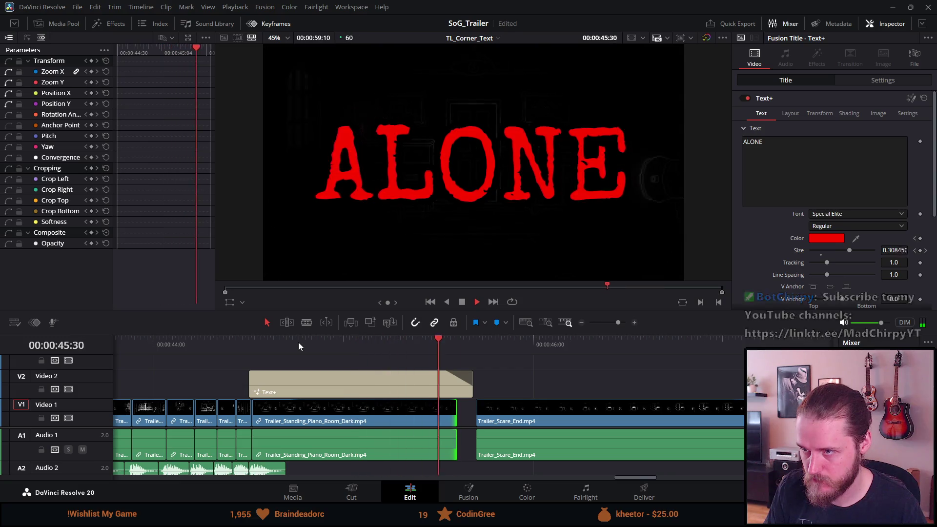
left_click(299, 344)
left_click(460, 302)
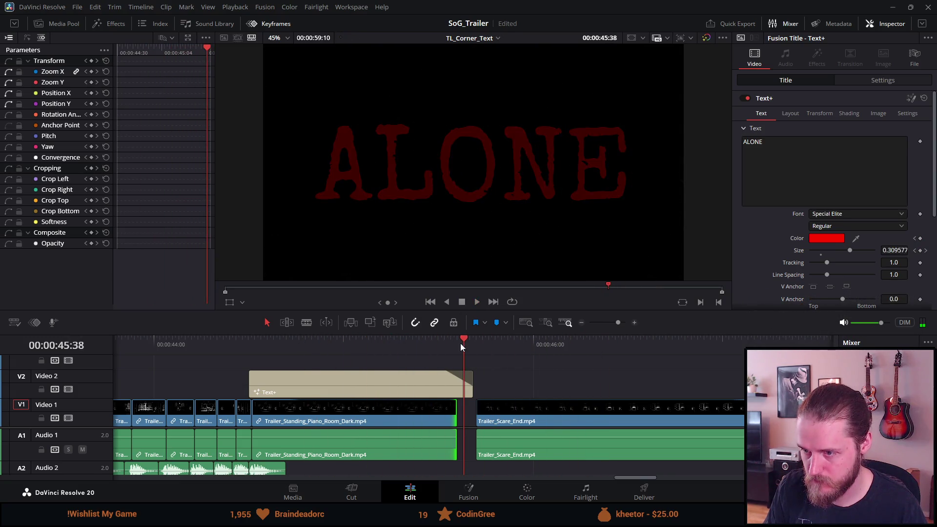
left_click(421, 346)
left_click(426, 347)
left_click_drag(426, 346, 429, 347)
mouse_move(436, 351)
left_mouse_down()
mouse_move(467, 352)
mouse_move(274, 338)
left_mouse_up()
key("space")
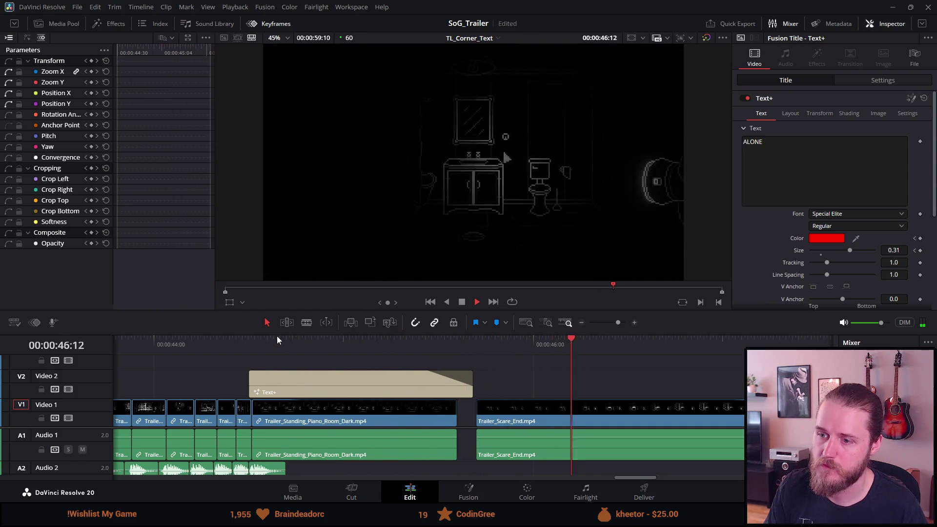
left_click(462, 302)
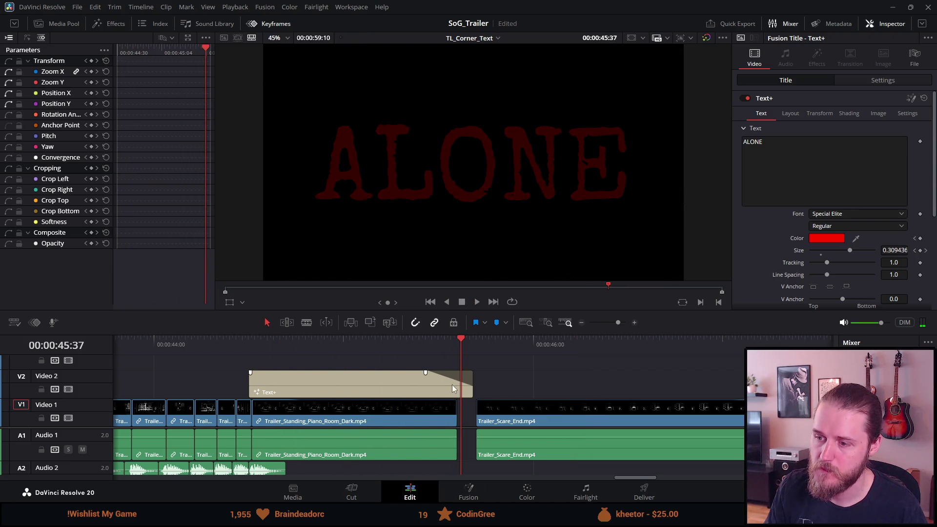
Replay from 44:45 and 44:28, select the ALONE title clip, and review it again
scroll(281, 402, "down", 3)
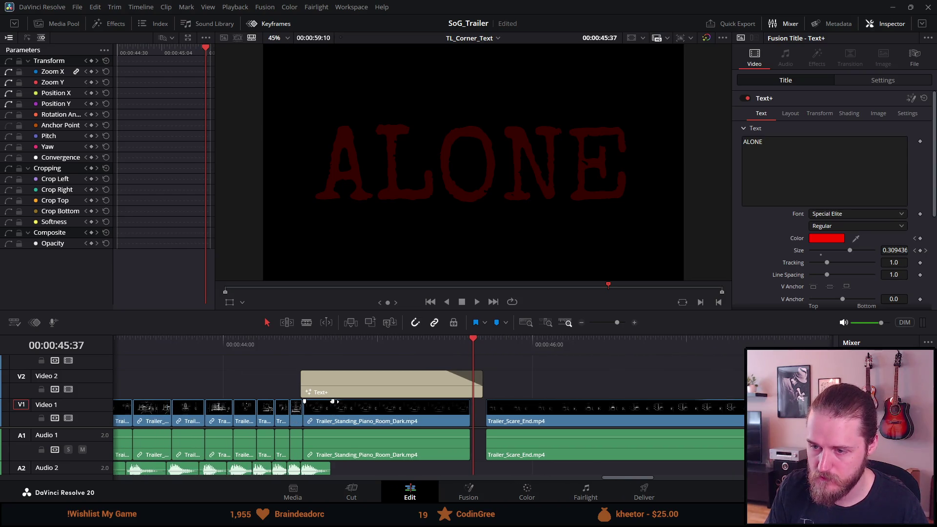
left_click(341, 343)
key("space")
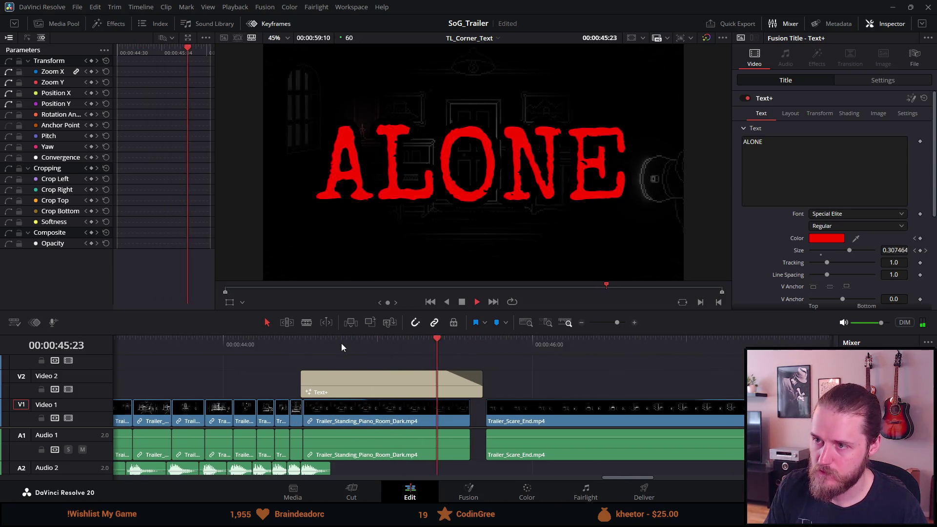
scroll(336, 343, "down", 3)
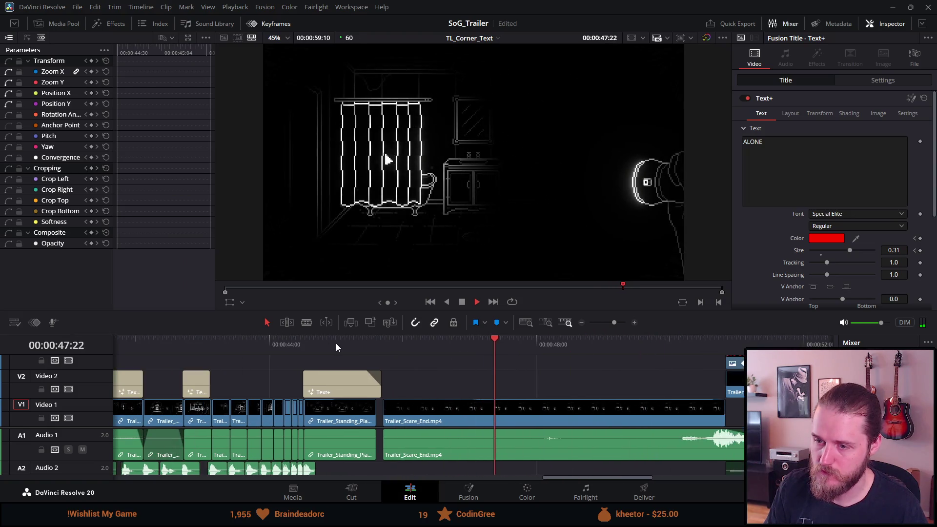
left_click(242, 341)
left_click(461, 303)
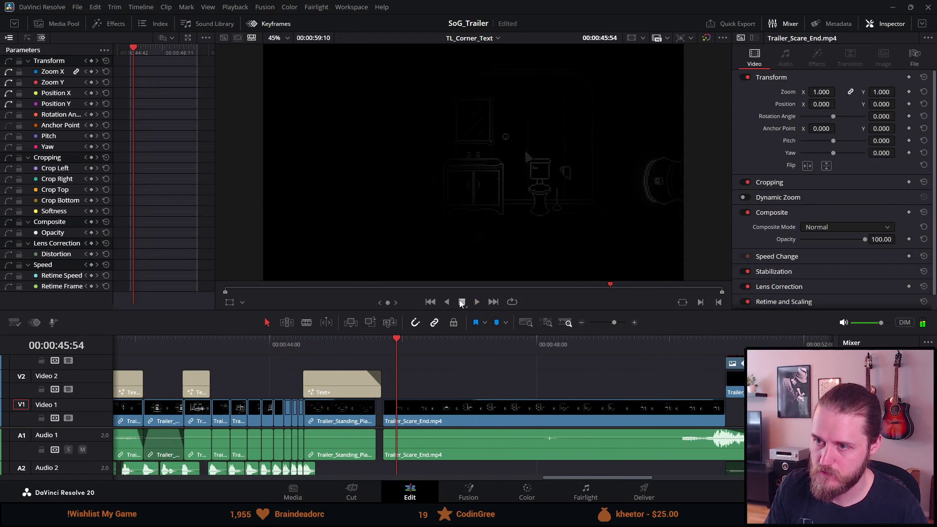
left_click(381, 344)
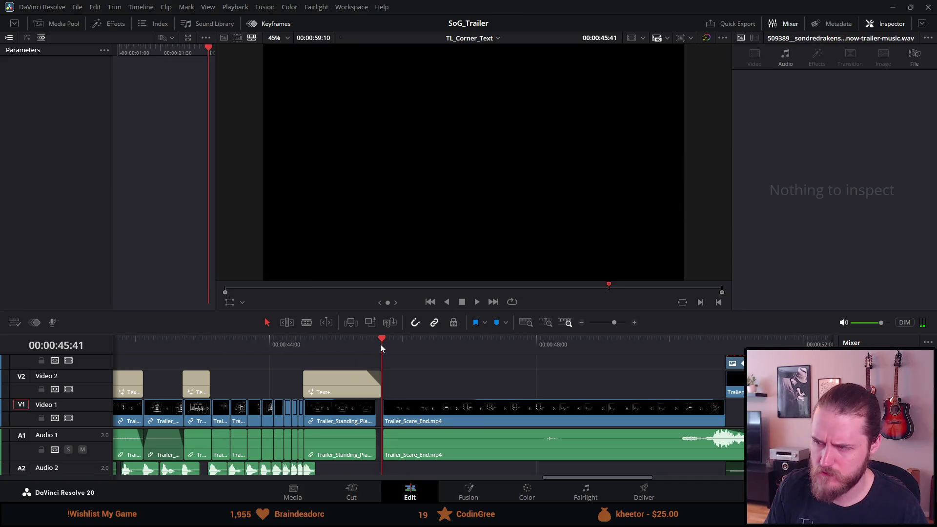
left_click(339, 389)
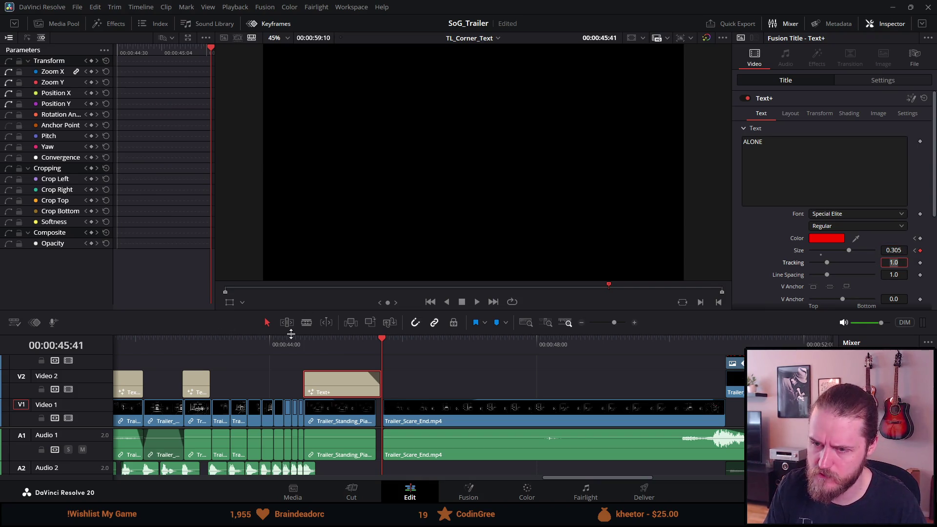
left_click(295, 351)
key("space")
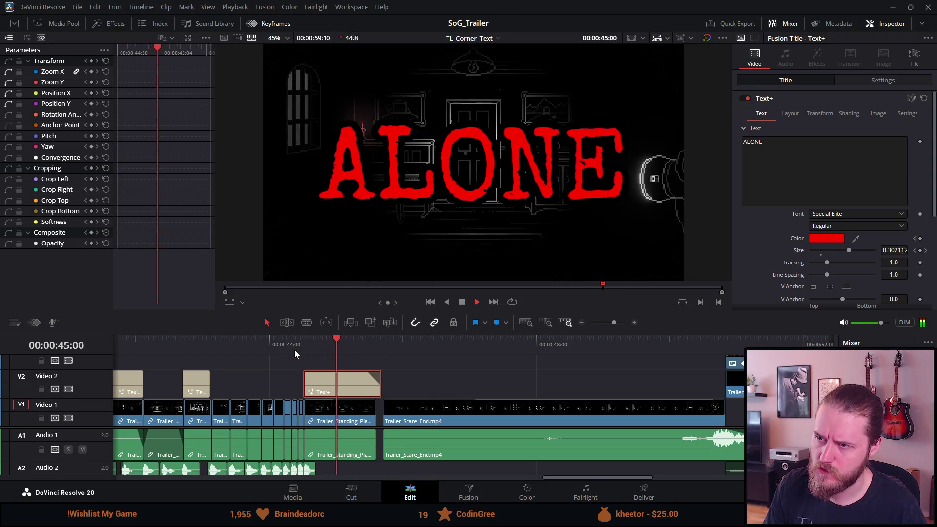
left_click(297, 344)
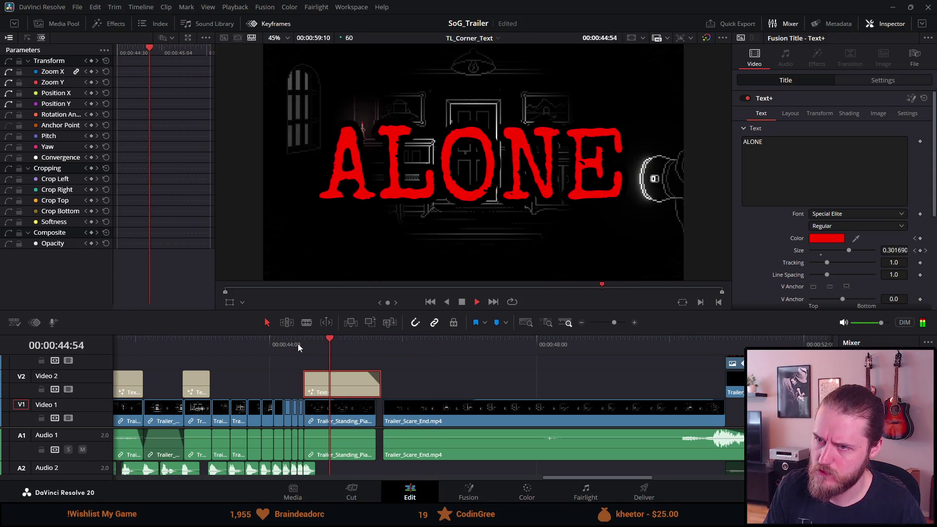
left_click(464, 302)
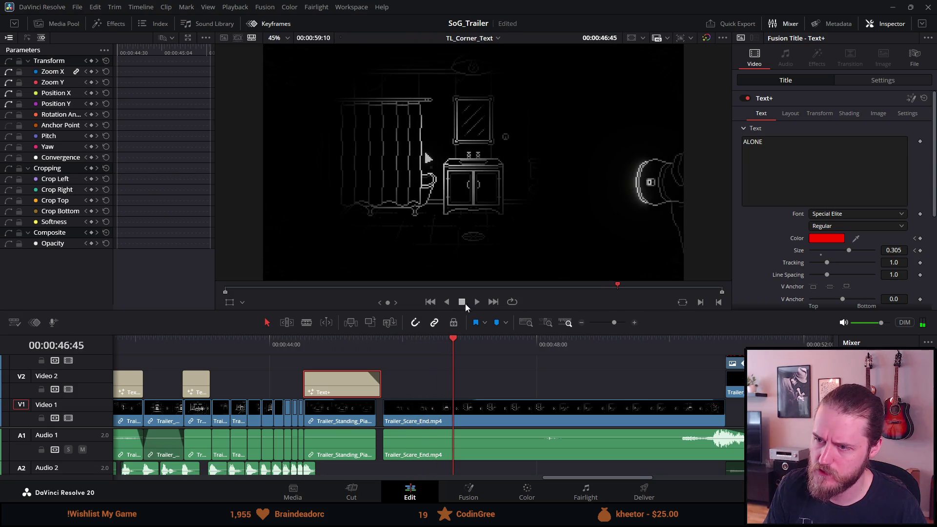
scroll(330, 359, "down", 5)
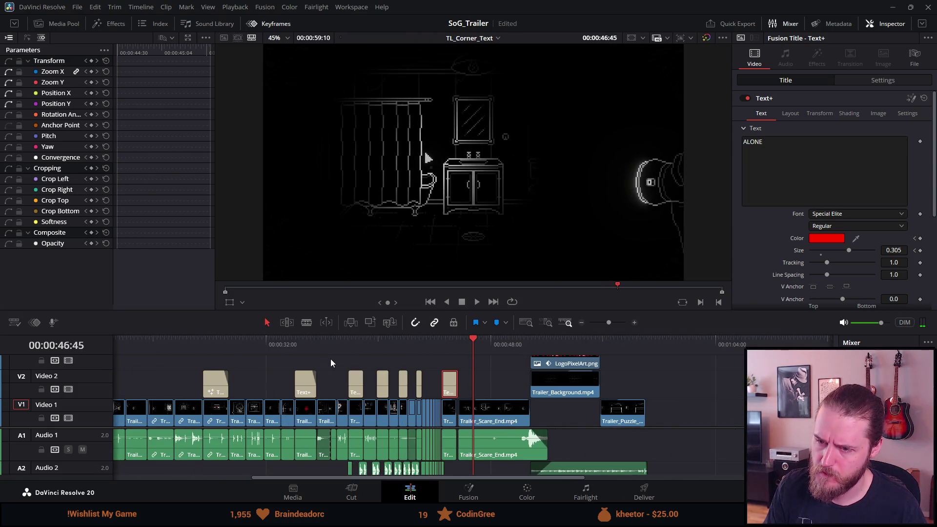
Check playback from about 28 seconds, then play from the start in Cinema Viewer (Ctrl+F)
left_click(209, 341)
key("space")
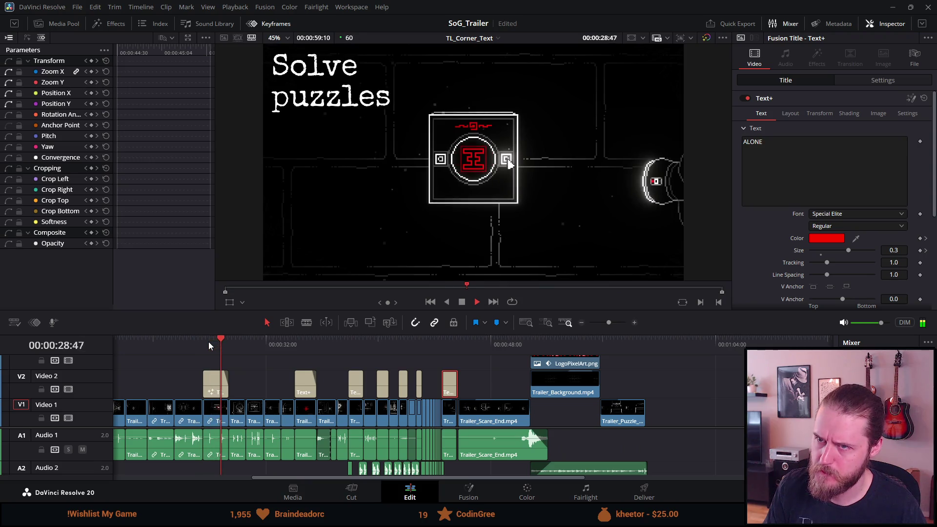
key("space")
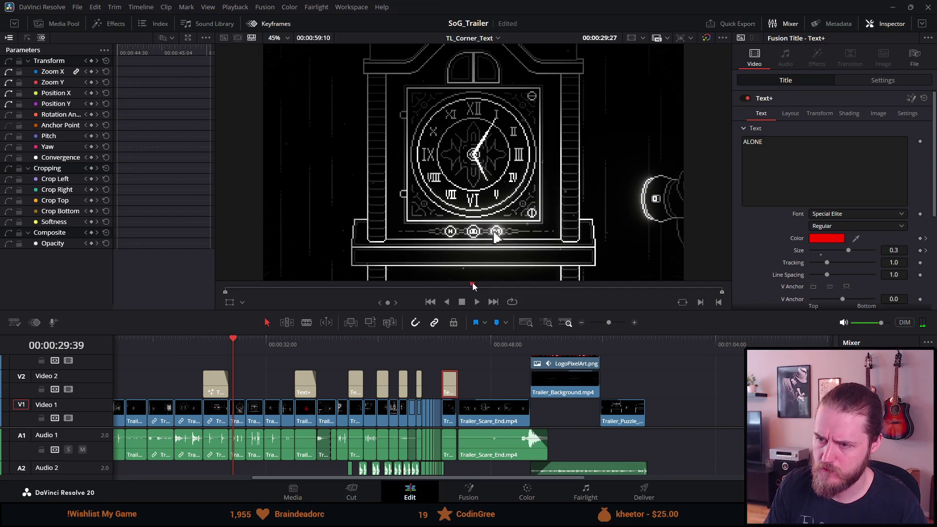
key("Home")
key("space")
key("ctrl+f")
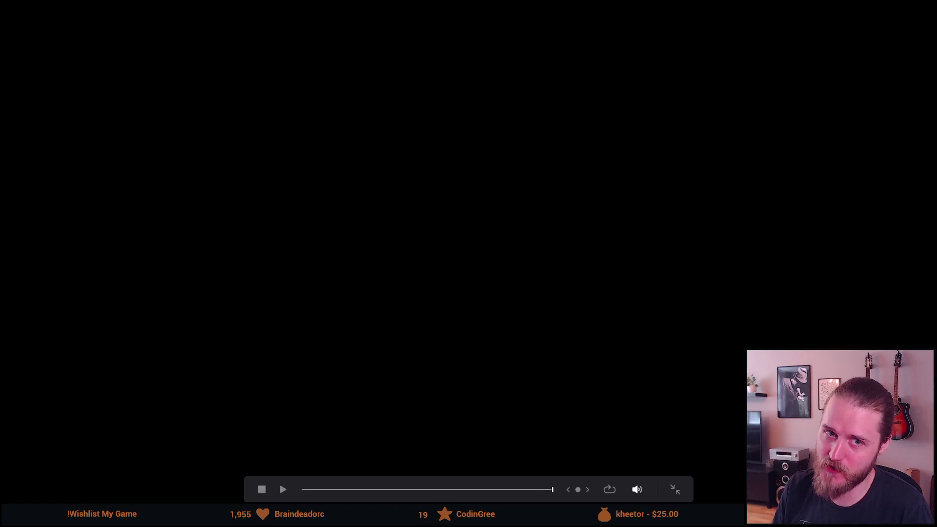
Jump to the candle-and-barrel and hallway photo scenes in the full-screen preview and replay them
left_click(490, 493)
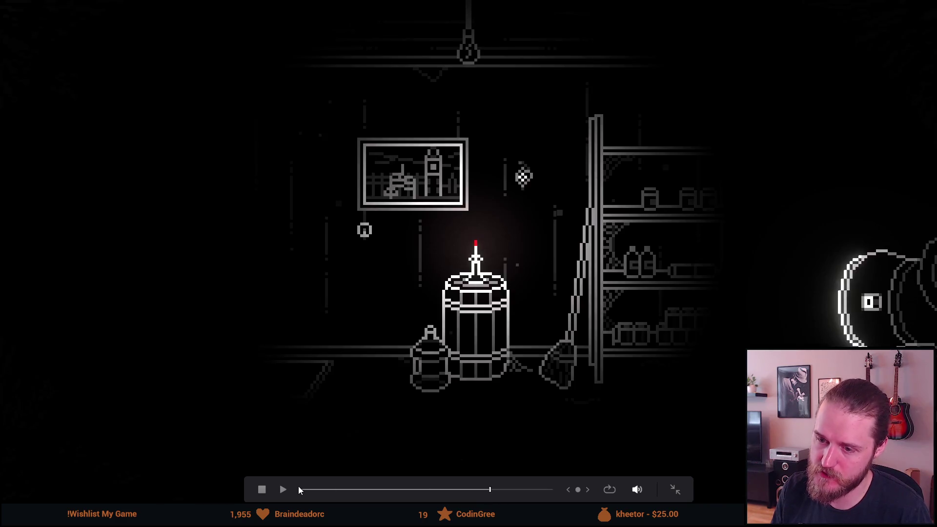
left_click(284, 488)
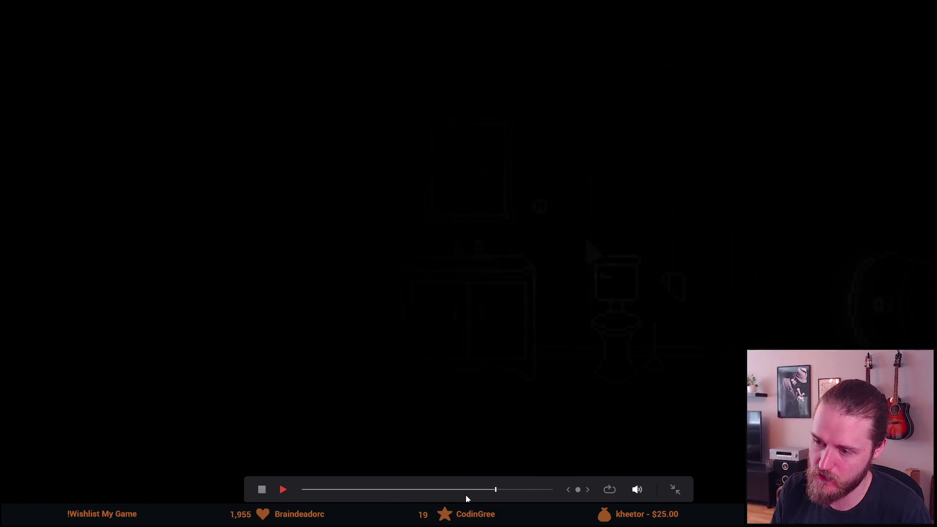
left_click(460, 489)
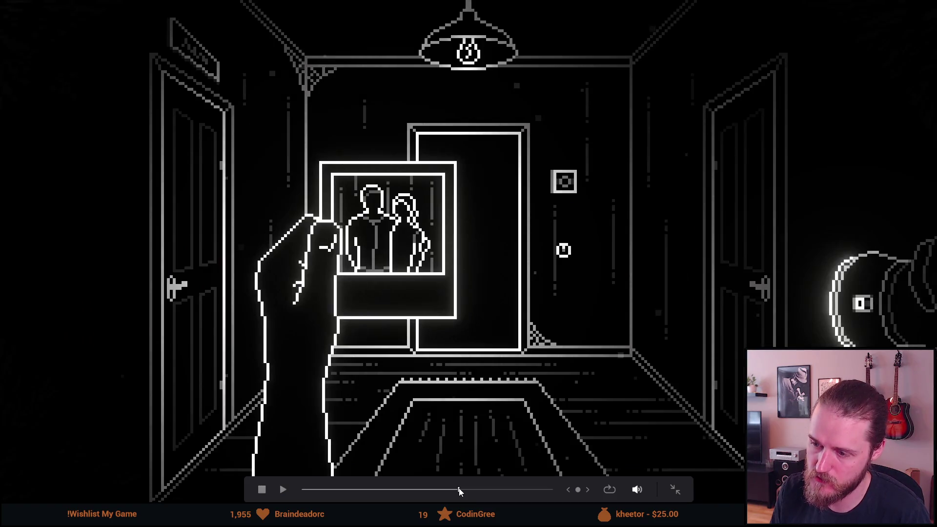
left_click(285, 490)
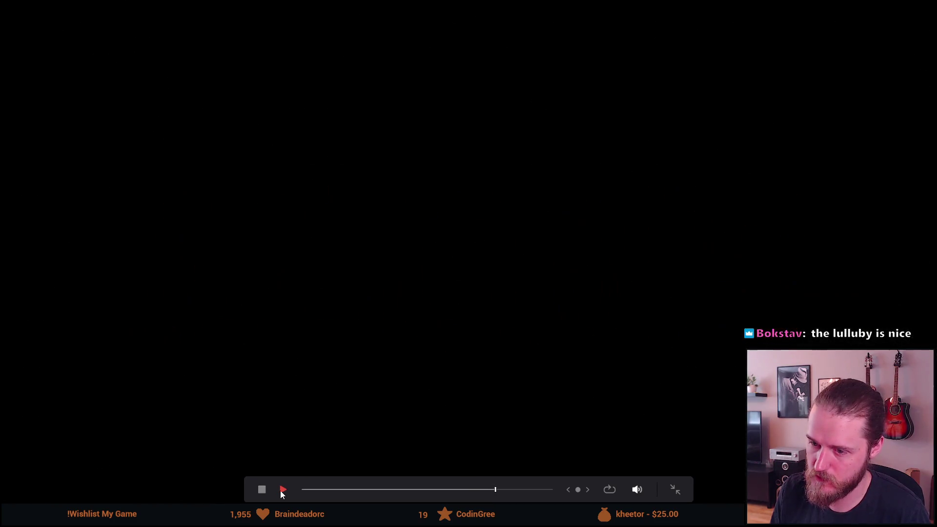
left_click(260, 490)
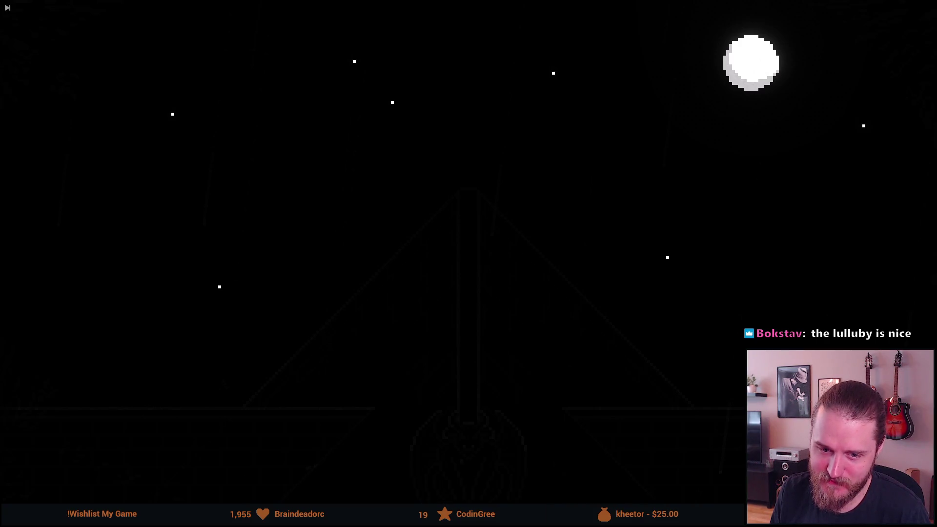
Play the Shroud of Gloom logo ending, replay from the start, then exit full-screen
mouse_move(222, 381)
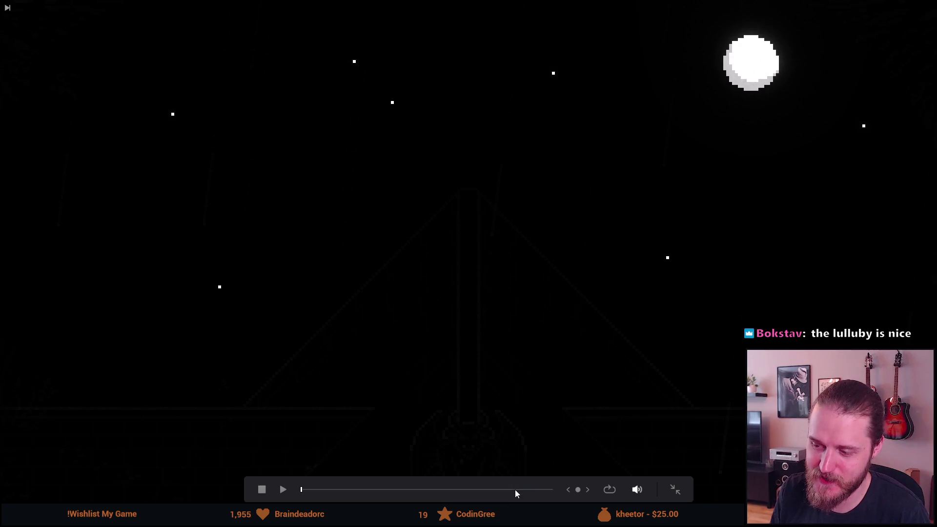
left_click(520, 489)
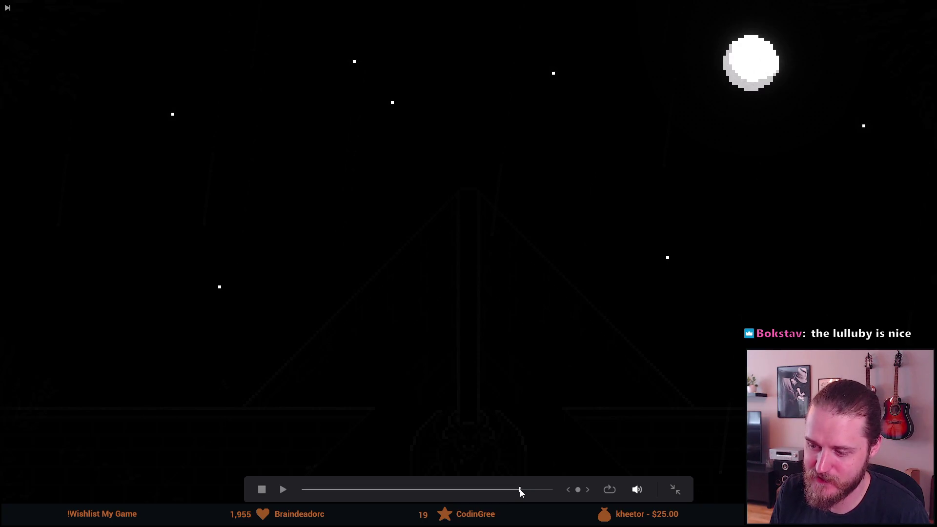
left_click(286, 488)
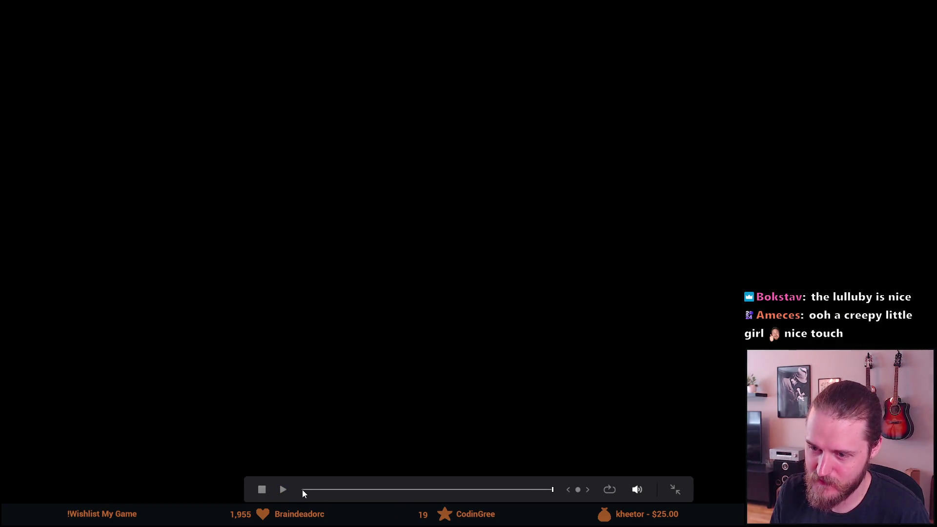
left_click(303, 489)
left_click(284, 489)
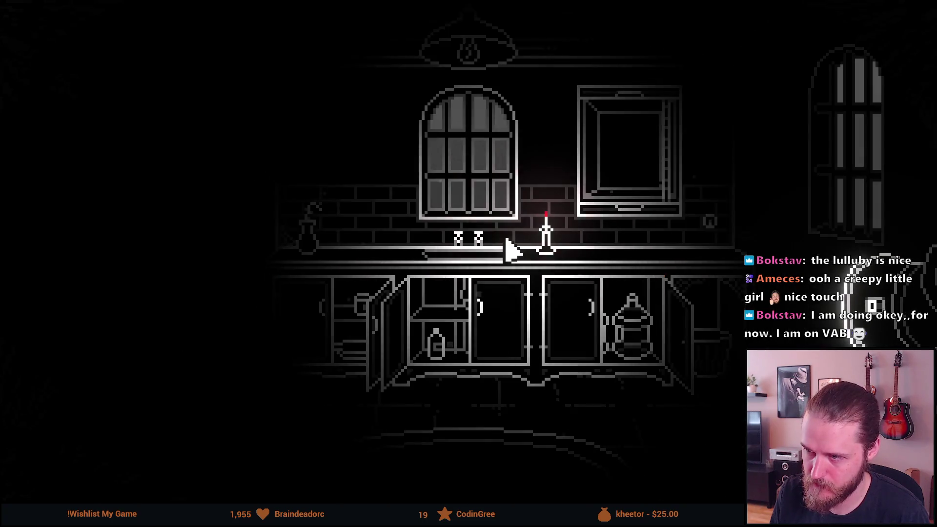
mouse_move(271, 493)
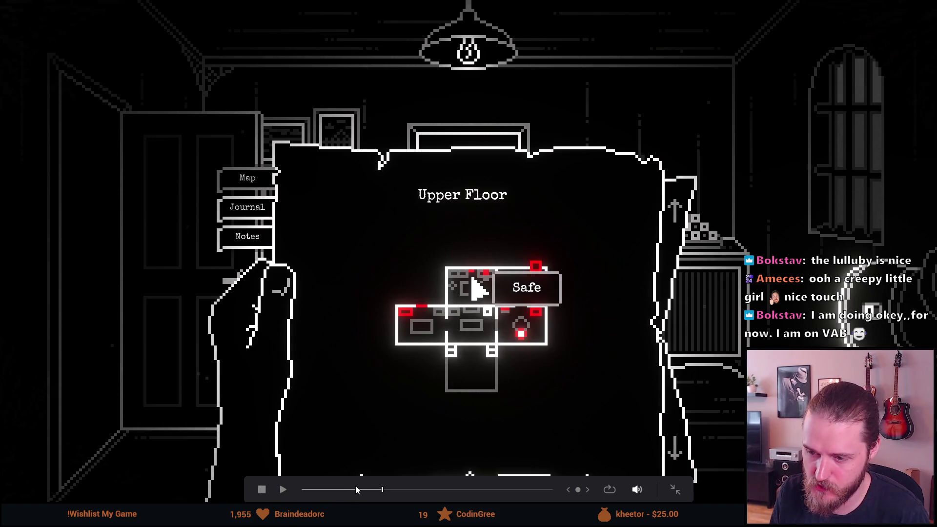
left_click(336, 490)
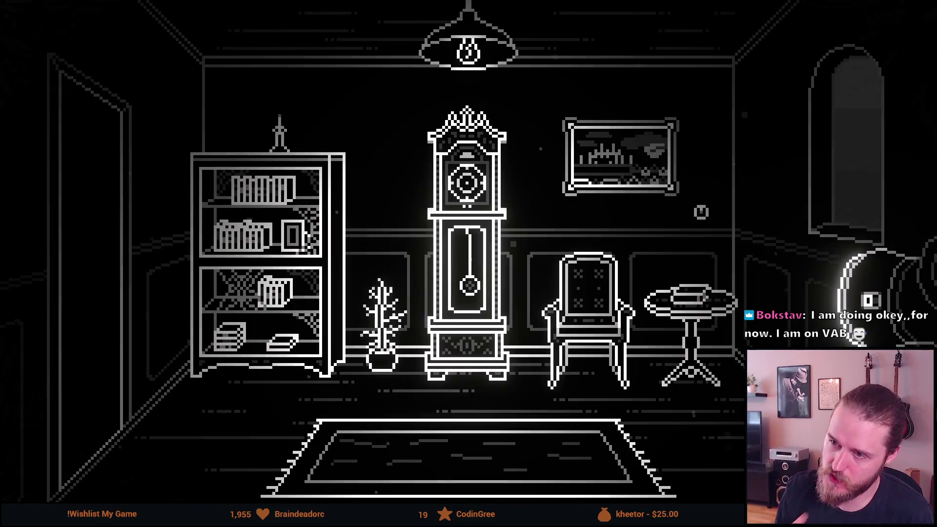
mouse_move(564, 182)
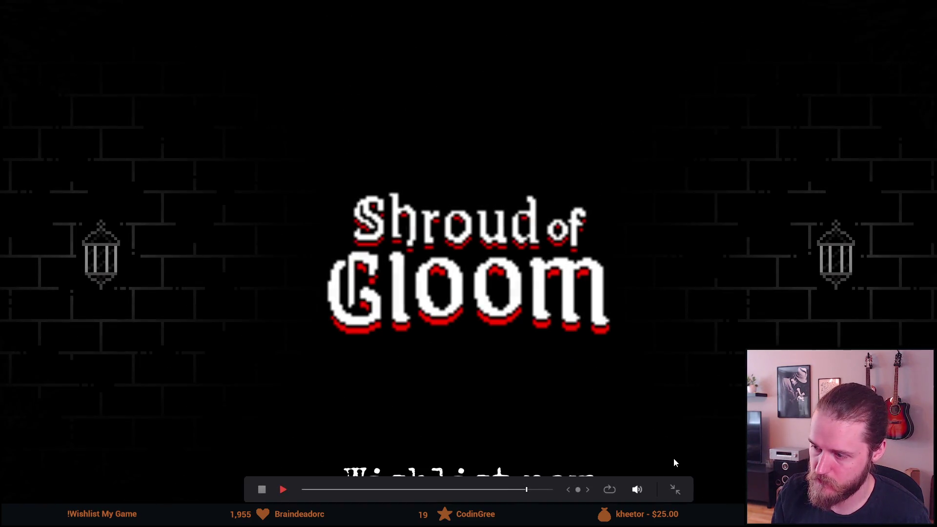
left_click(673, 489)
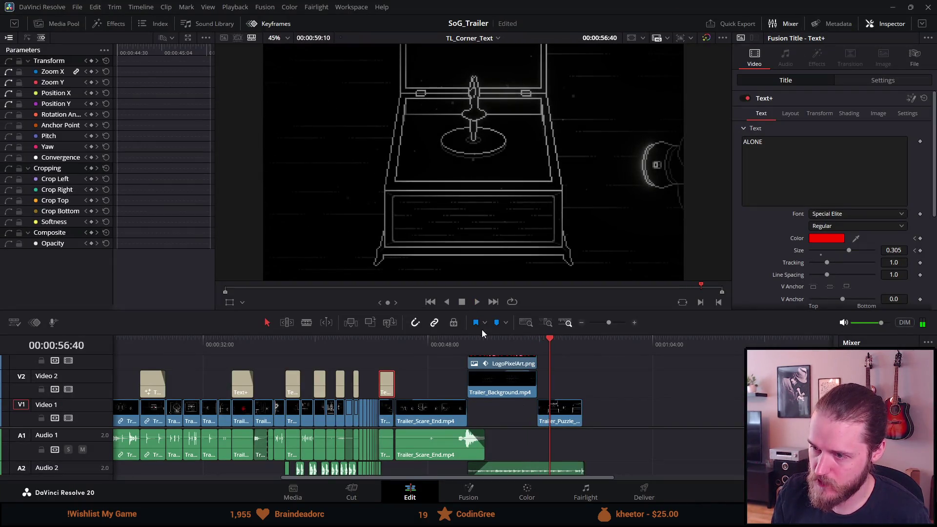
Review the scare clip from about 45:42, then blade Trailer_Scare_End.mp4 at the playhead with Ctrl+B
left_click(420, 344)
left_click(395, 345)
key("space")
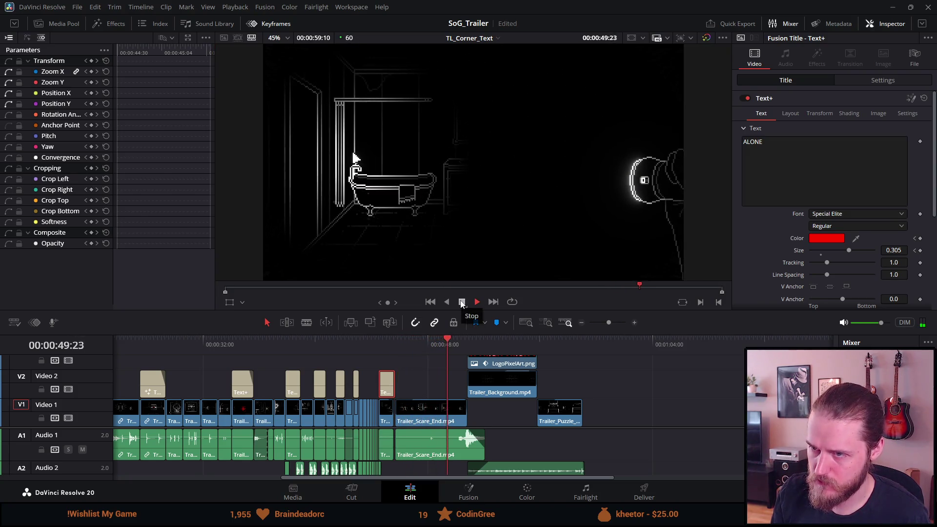
left_click(462, 303)
scroll(452, 351, "up", 5)
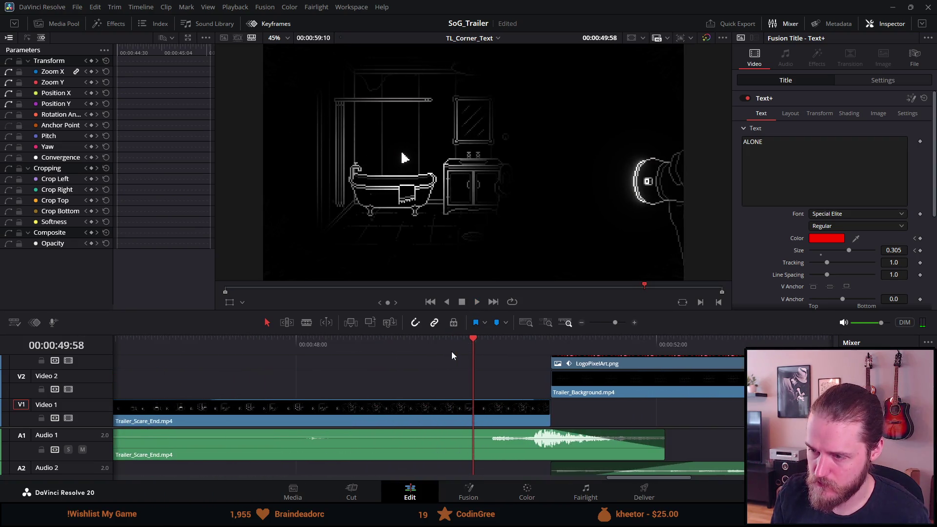
left_click(369, 344)
left_click_drag(348, 341, 291, 340)
key("space")
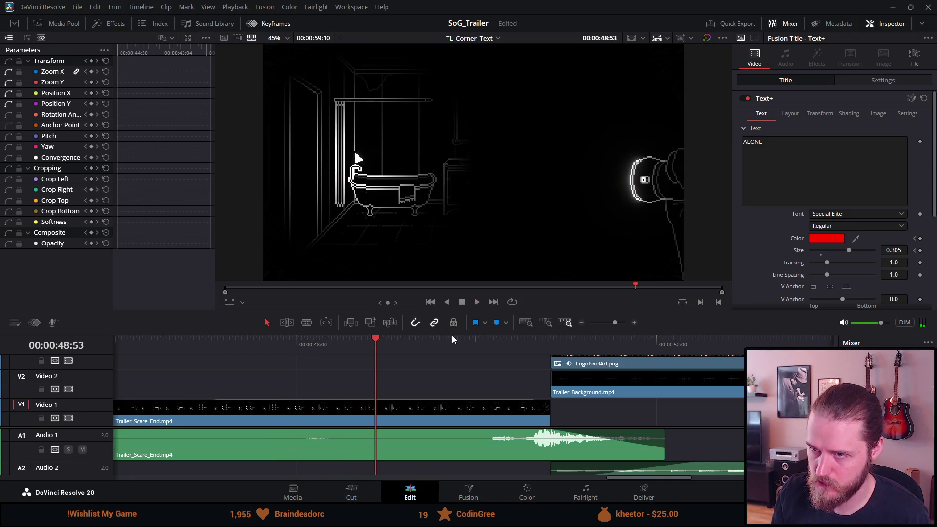
key("ctrl+b")
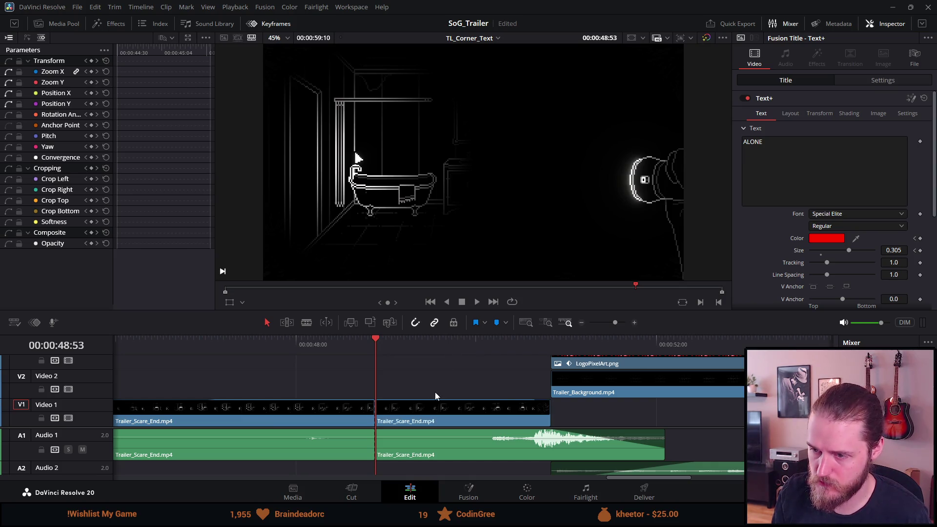
Undo the first cut, then split both the video and audio of Trailer_Scare_End at 48:53
key("ctrl+z")
left_click(380, 413)
left_click(379, 434)
key("ctrl+b")
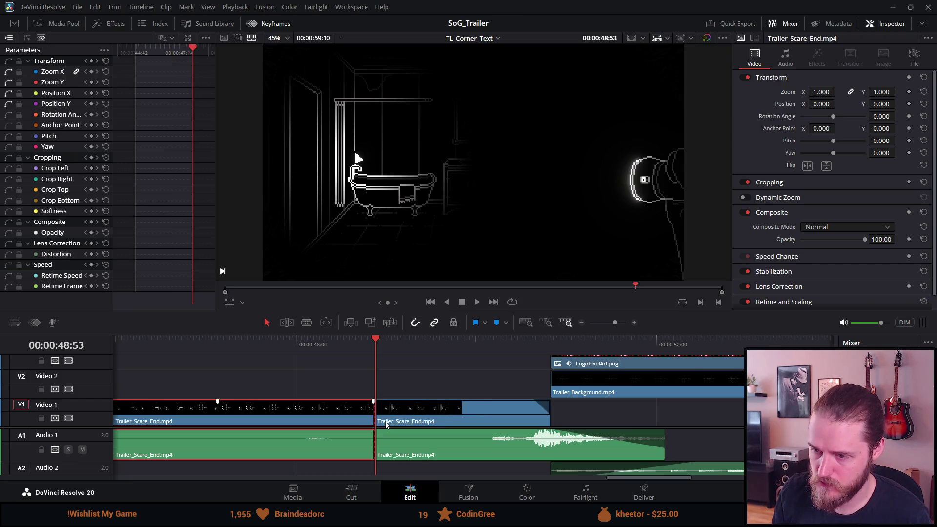
key("space")
key("space")
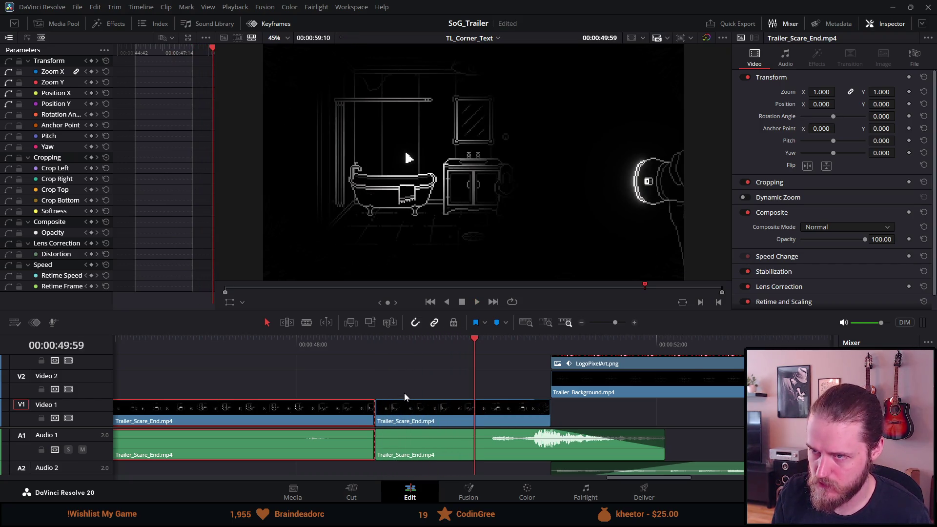
Make a second cut in the right-hand piece's video and audio at 49:32
mouse_move(464, 338)
left_mouse_down()
mouse_move(422, 344)
mouse_move(433, 345)
left_mouse_up()
left_click(431, 420)
key("ctrl+shift+l")
left_click(449, 449)
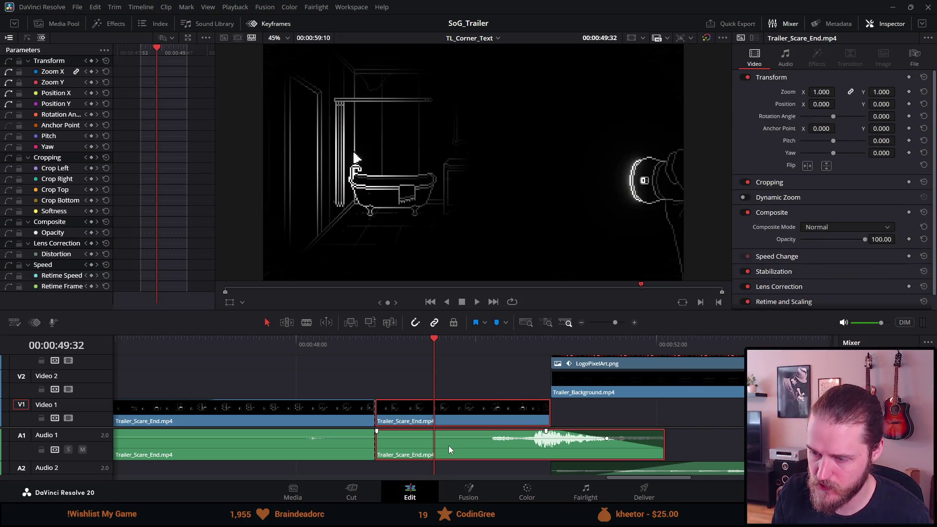
key("ctrl+backslash")
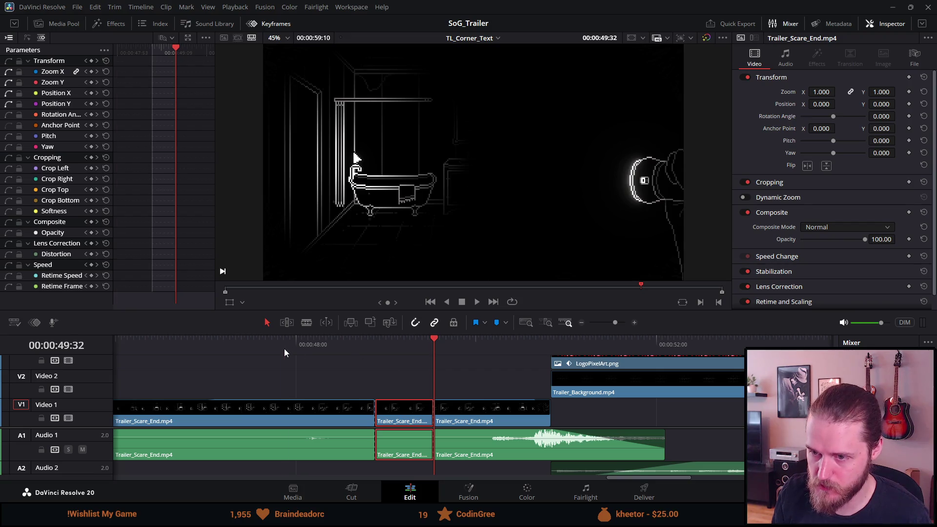
Replay the new short section from around 47:52, then park the playhead at 47:09
left_click(284, 348)
key("space")
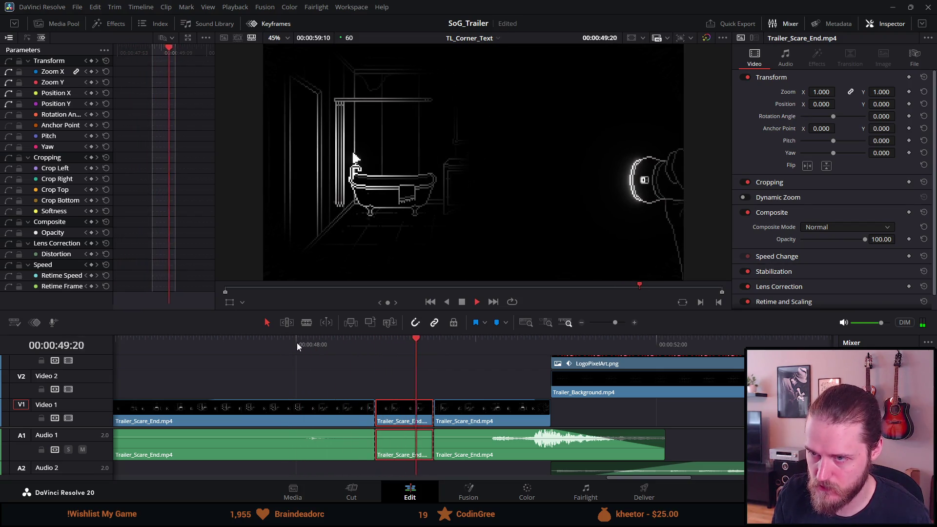
left_click(289, 340)
left_click(292, 340)
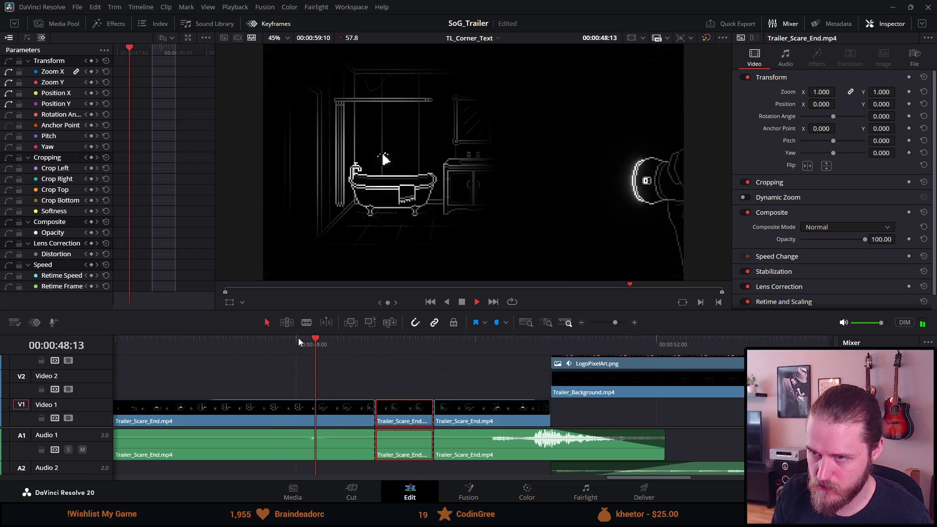
left_click(224, 340)
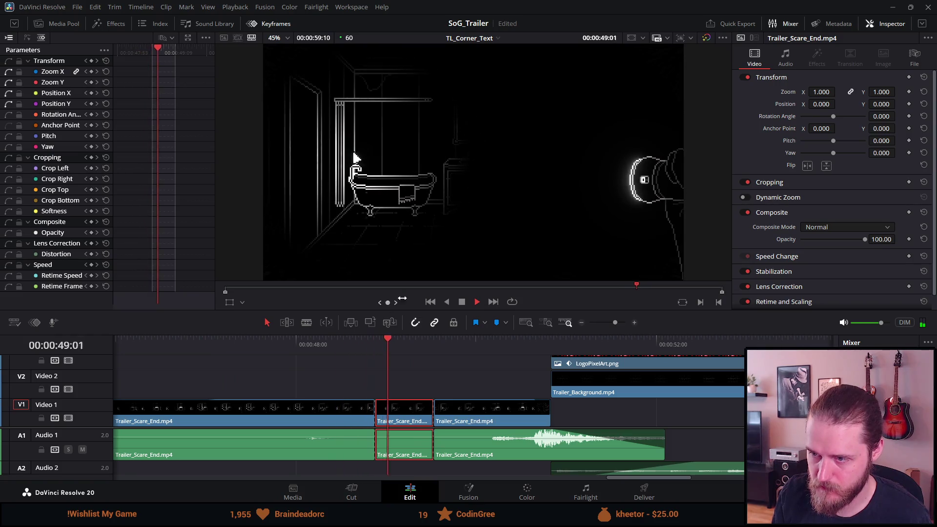
left_click(465, 301)
left_click(219, 348)
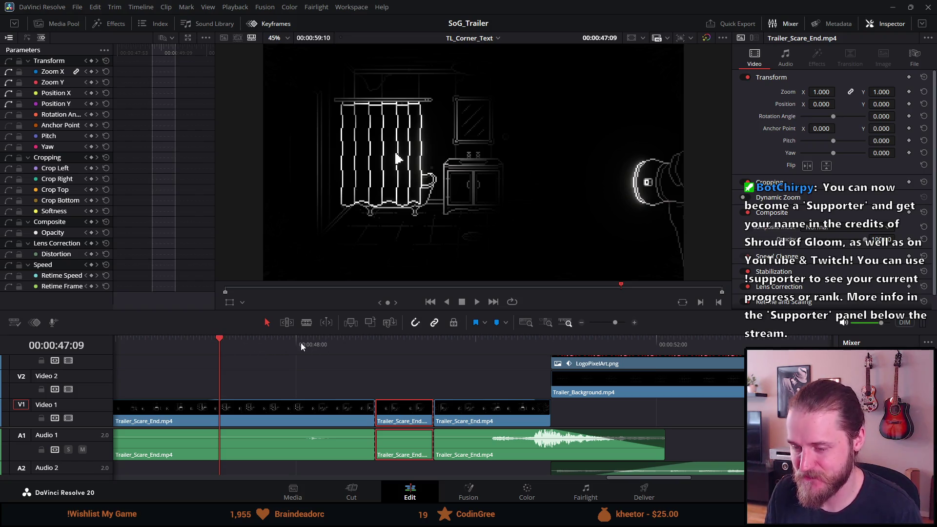
Replay the scare cut from around 46:46 and 45:51, then stop
left_click(195, 338)
key("space")
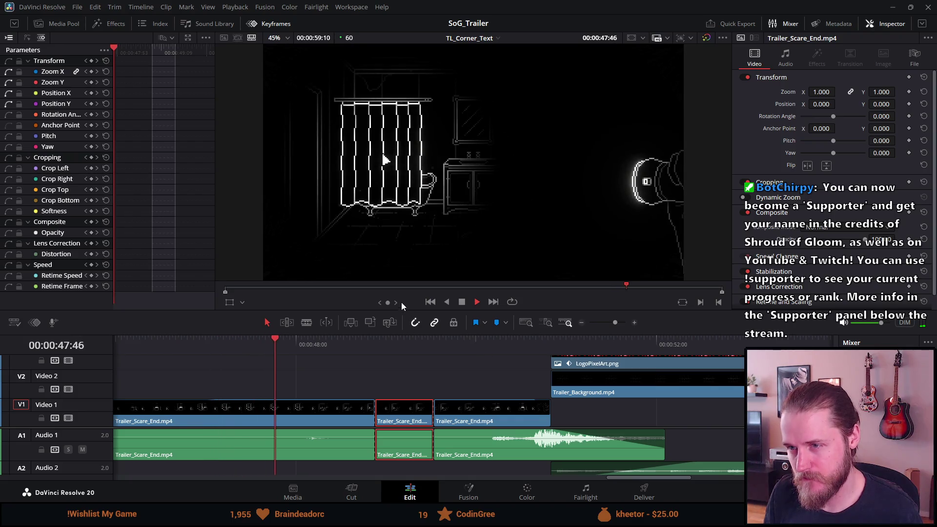
left_click(166, 344)
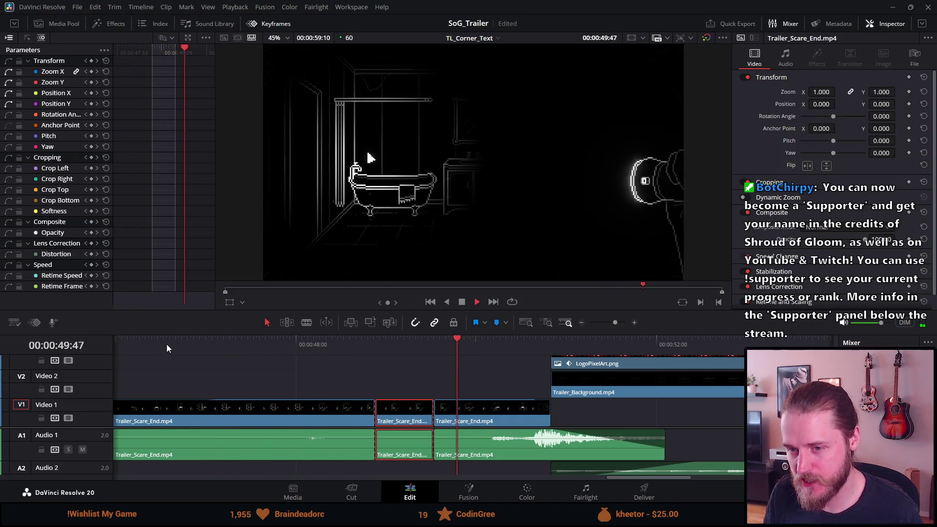
scroll(162, 391, "down", 3)
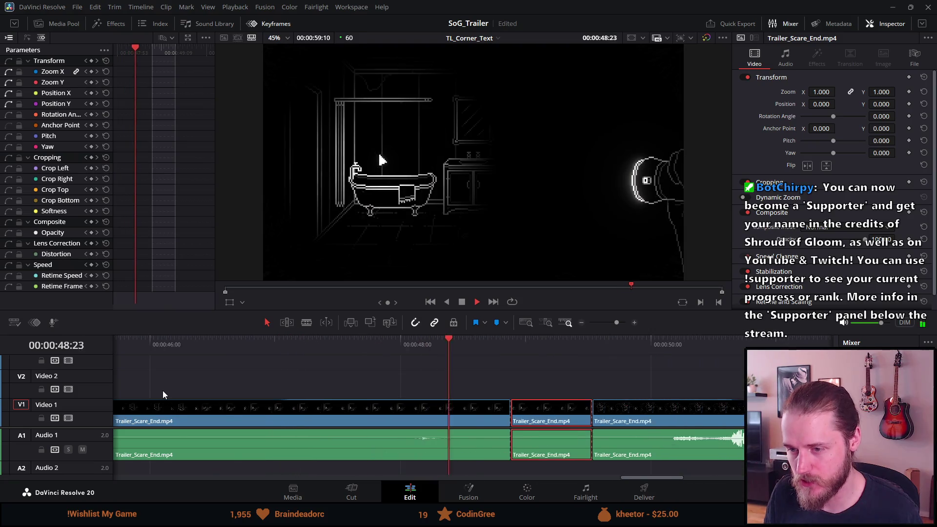
left_click(326, 344)
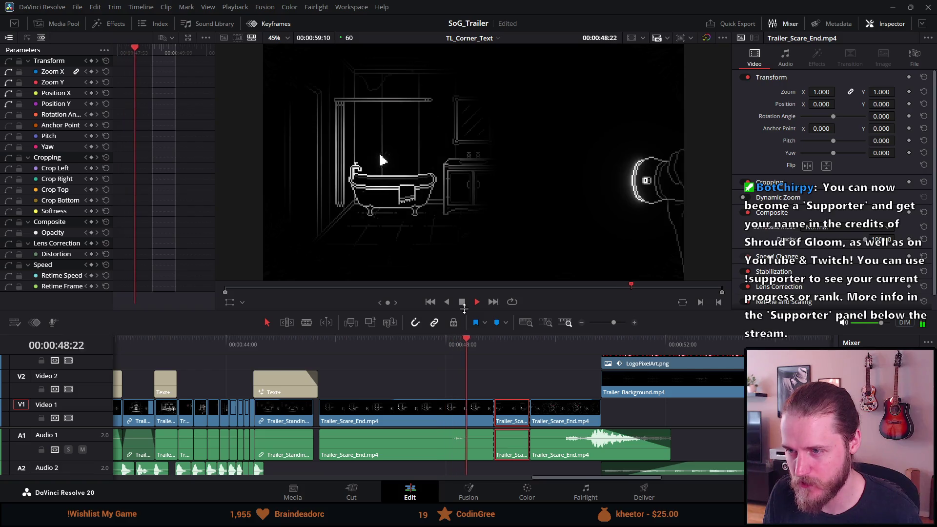
left_click(462, 301)
Replay from 46:43 to 52:57, then open the context menu on the short middle clip
left_click(415, 342)
left_click(376, 346)
key("space")
left_click(344, 345)
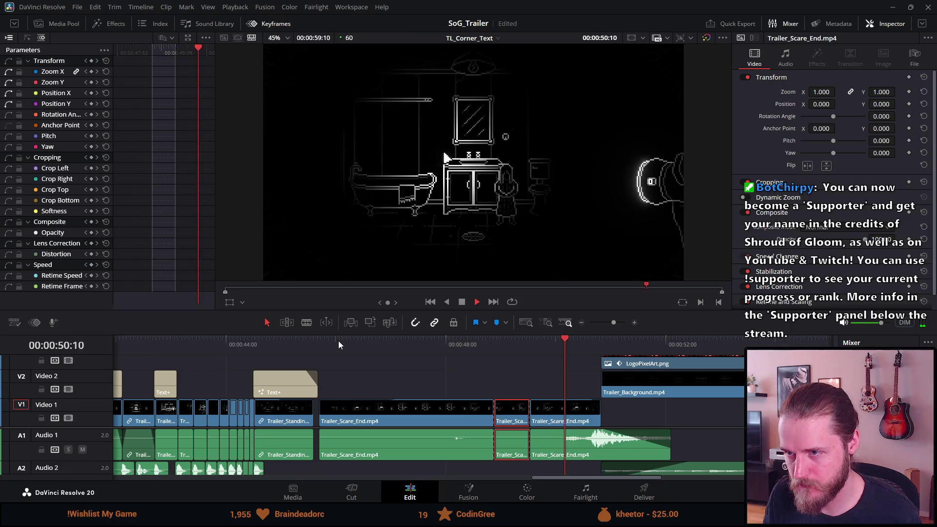
left_click(460, 302)
right_click(509, 416)
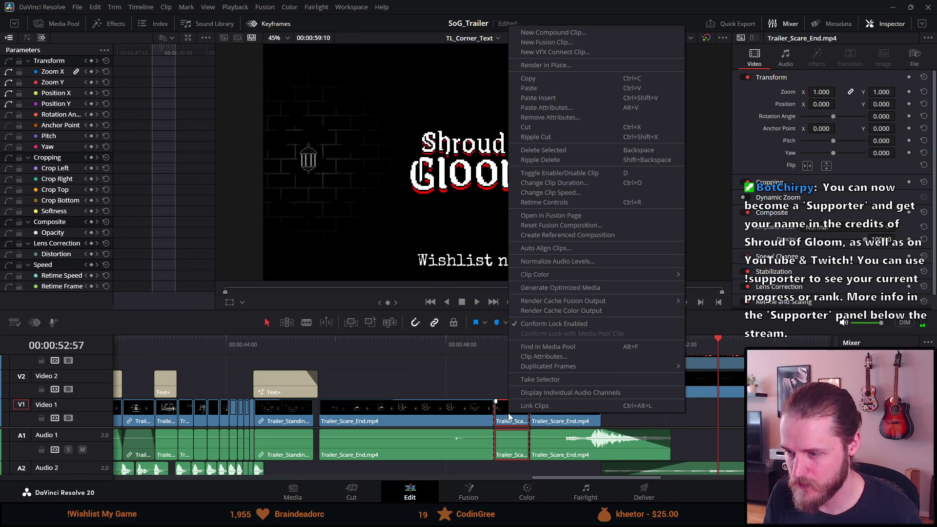
Dismiss the context menu, nudge the middle clip slightly right, and zoom in around 49:32
left_click(503, 419)
mouse_move(502, 419)
left_mouse_down()
mouse_move(516, 415)
mouse_move(512, 385)
mouse_move(504, 388)
mouse_move(507, 418)
left_mouse_up()
scroll(506, 419, "down", 5)
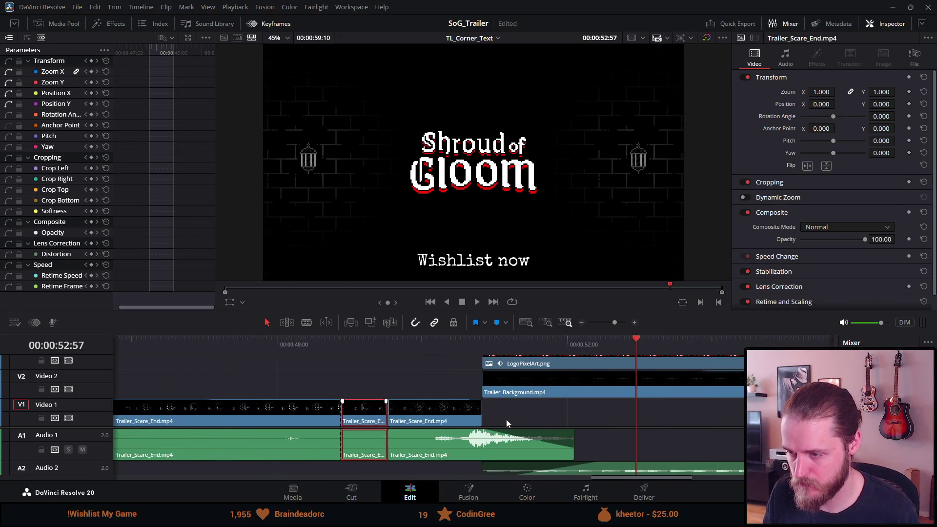
left_click(424, 340)
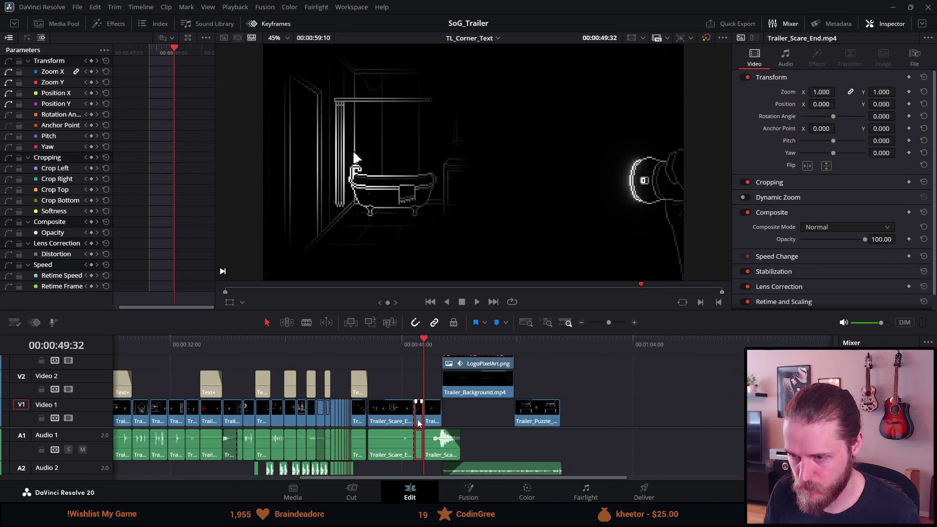
scroll(418, 423, "up", 5)
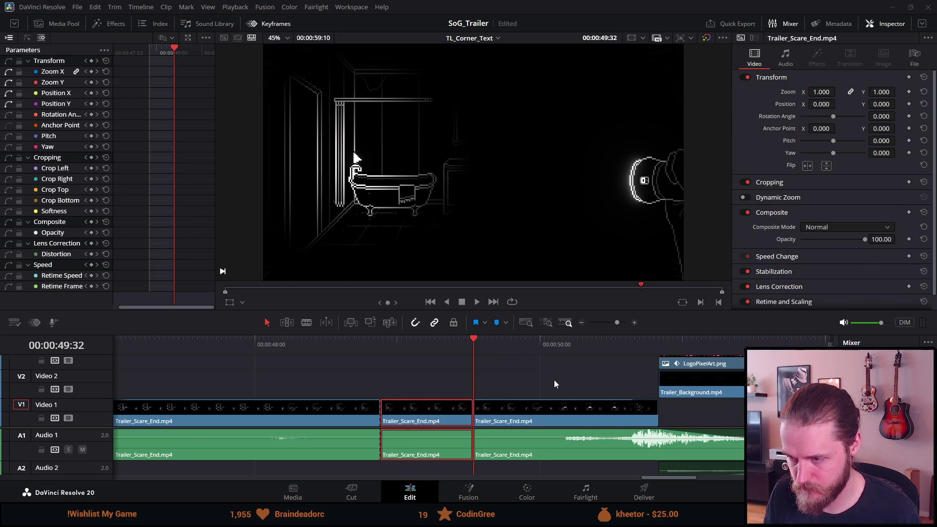
scroll(554, 384, "up", 2)
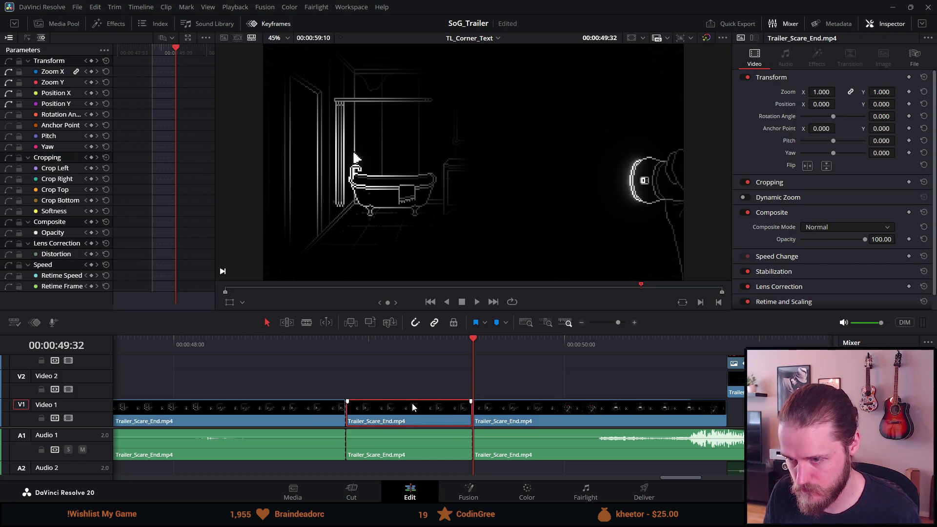
Speed the short middle Trailer_Scare_End clip up to roughly double with retime controls and review it
key("ctrl+r")
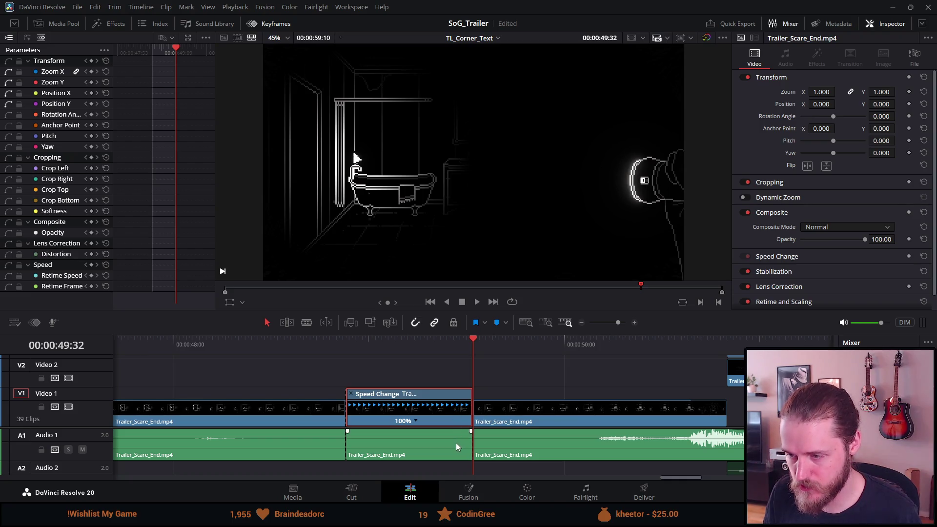
left_click(456, 443)
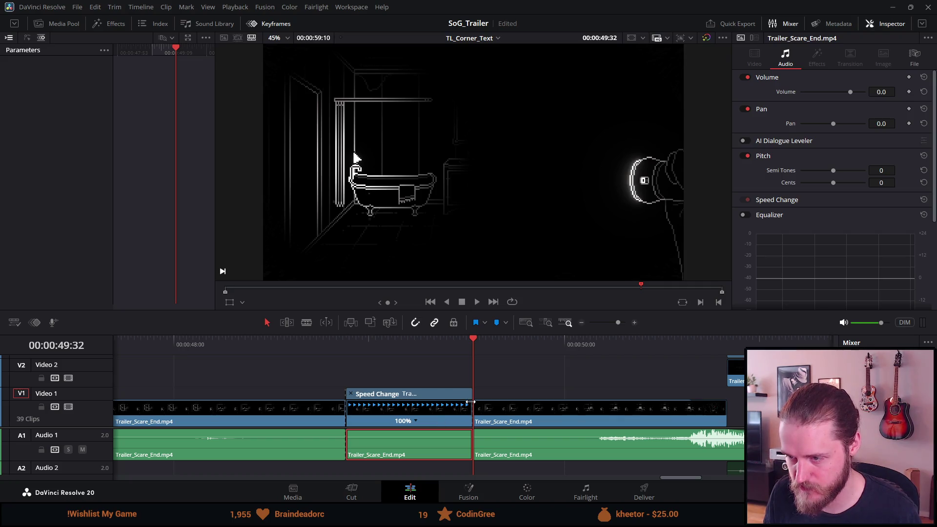
mouse_move(468, 397)
left_mouse_down()
mouse_move(379, 399)
mouse_move(409, 398)
left_mouse_up()
left_click(318, 339)
key("space")
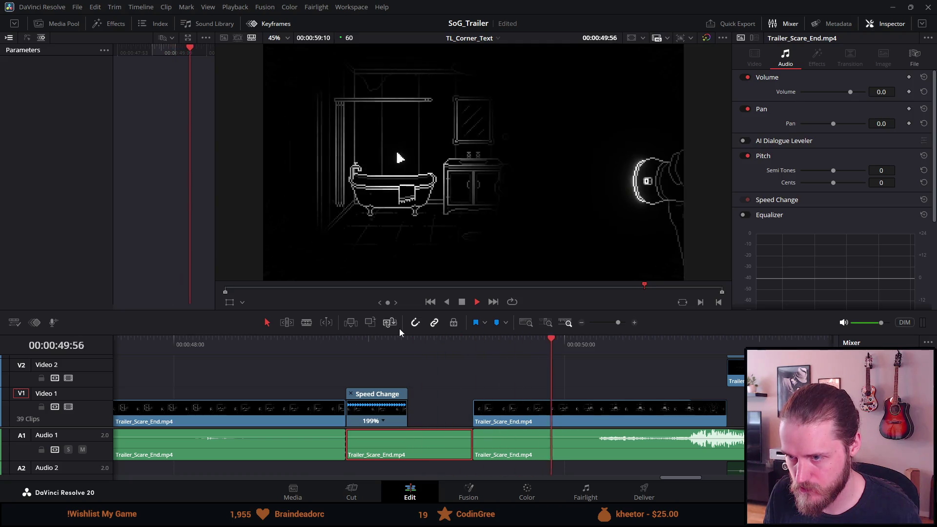
left_click(347, 355)
left_click(458, 305)
Trim the sped-up clip's video and audio ends back to about 49:05
left_click_drag(348, 343, 401, 343)
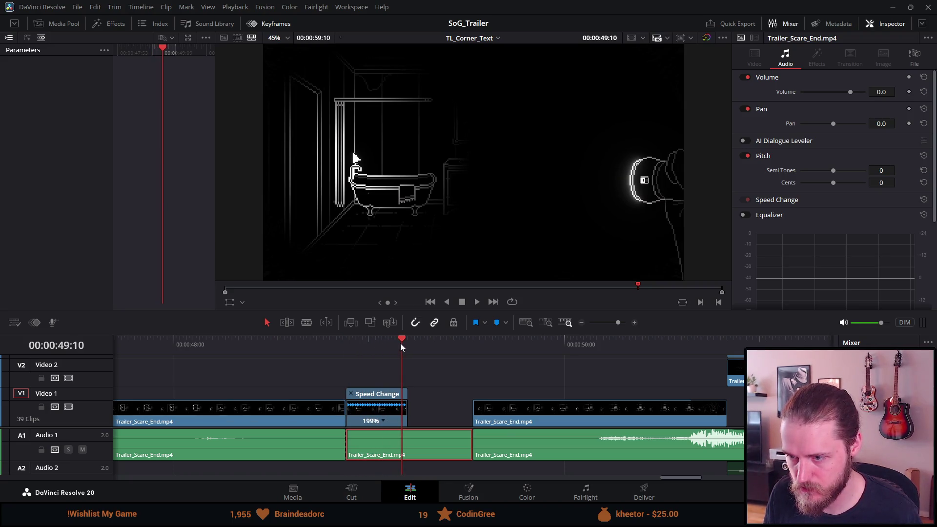
left_click_drag(403, 397, 366, 393)
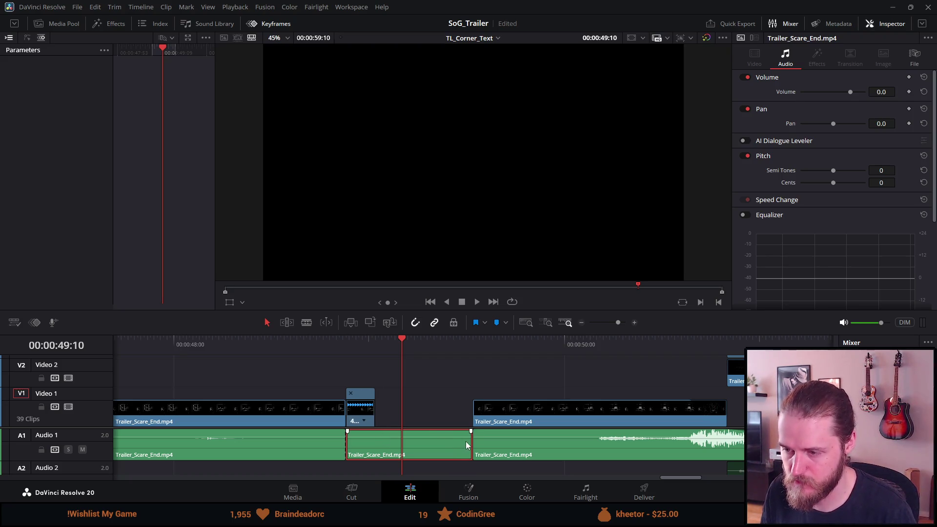
left_click_drag(469, 443, 382, 432)
scroll(387, 432, "down", 5)
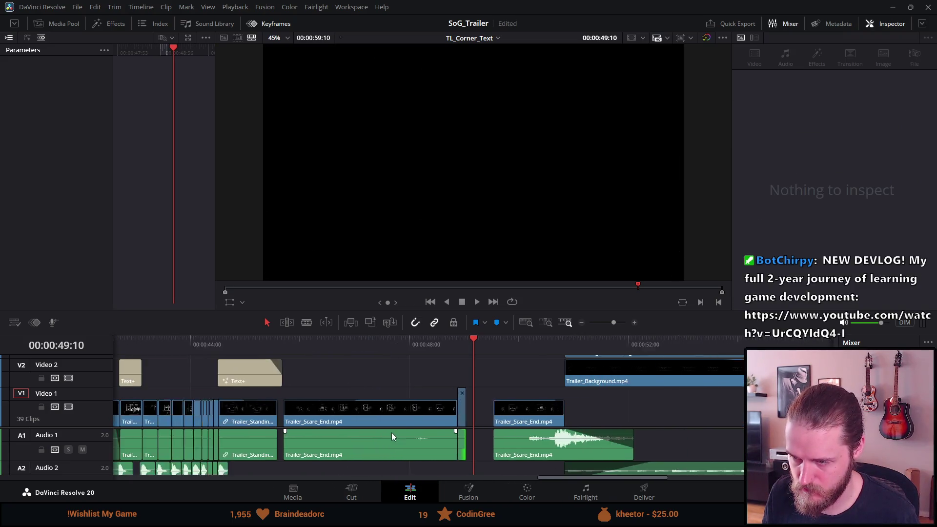
scroll(391, 432, "up", 2)
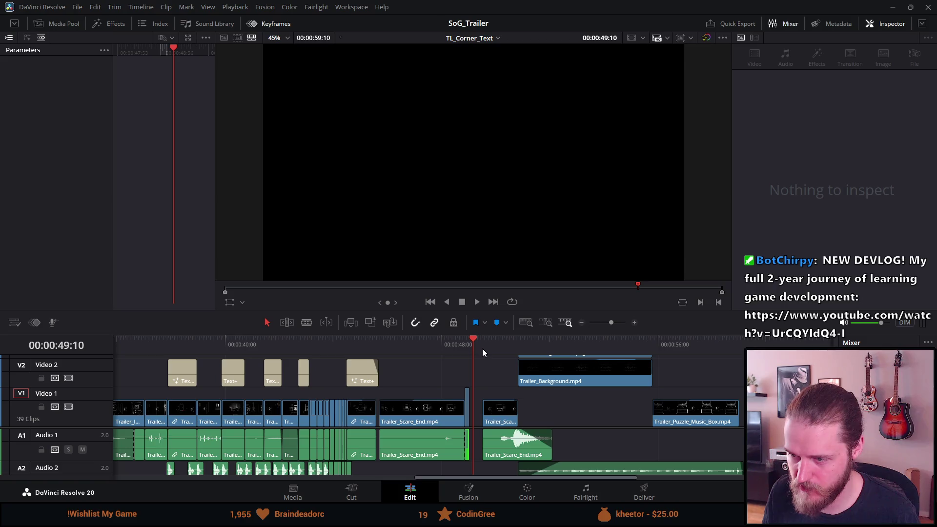
Select every clip right of the playhead and slide them left to close the gap
key("y")
scroll(508, 394, "up", 4)
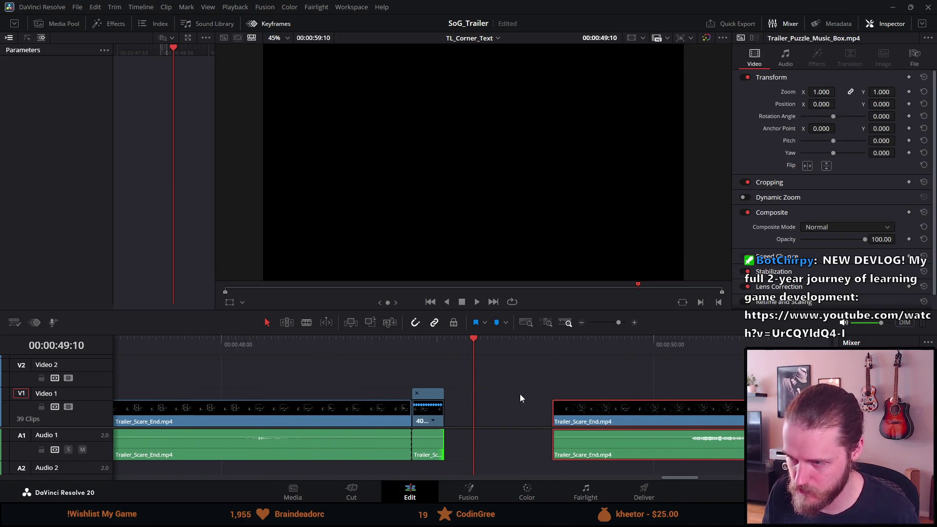
left_click_drag(617, 418, 506, 413)
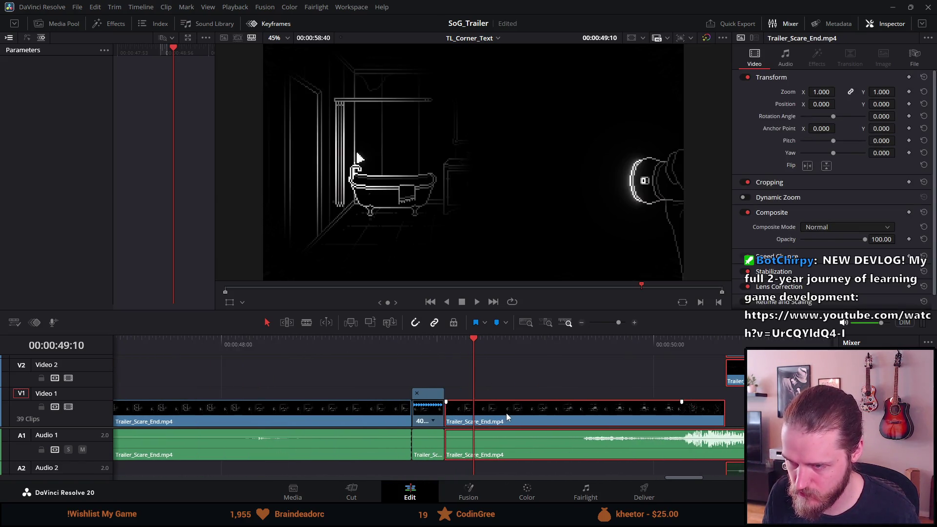
scroll(525, 418, "down", 1)
scroll(525, 419, "down", 5)
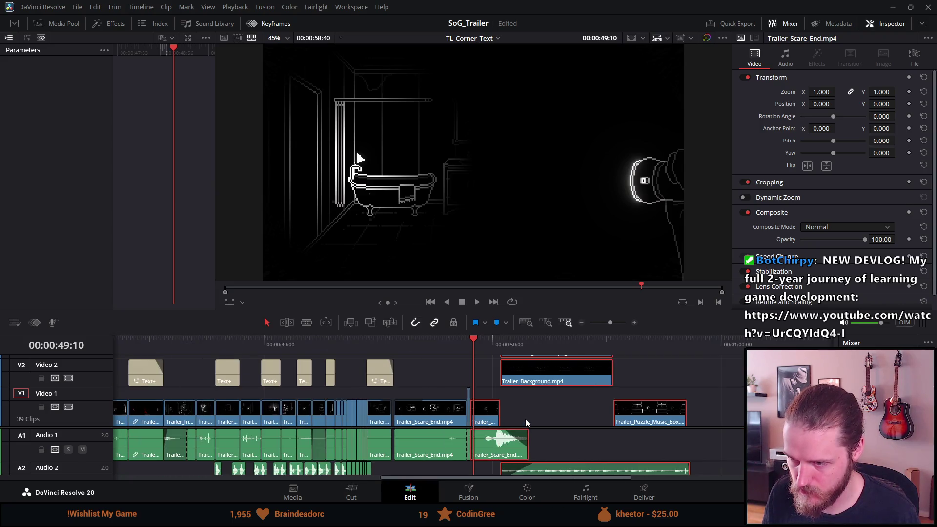
Park the playhead on the ARE title frame near 41:27 and play it full-screen
left_click(370, 344)
left_click(345, 344)
left_click(318, 344)
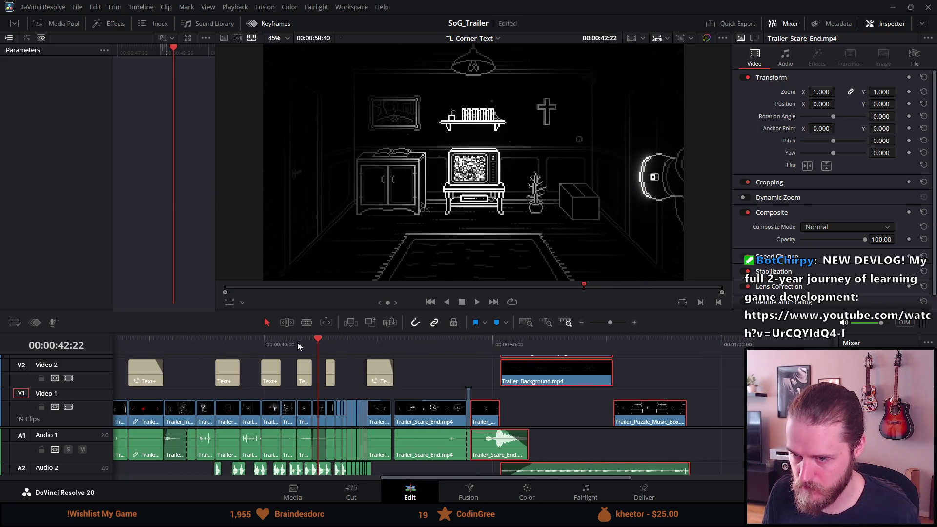
left_click(298, 343)
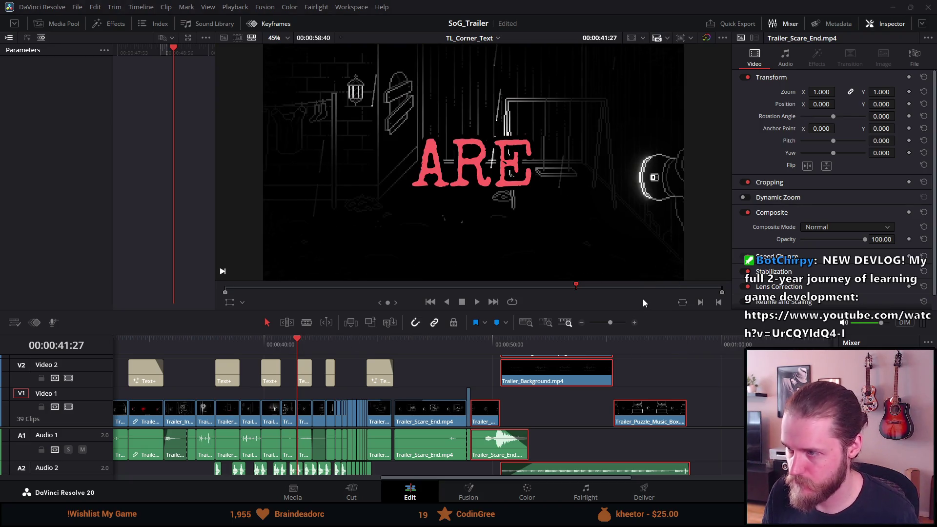
key("ctrl+f")
key("space")
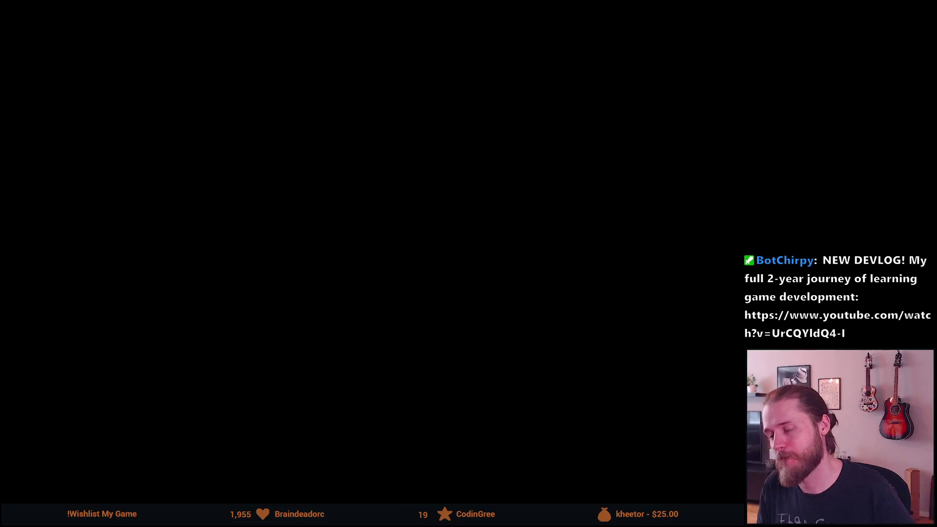
Rewind and play the full trailer through the Wishlist now card, then exit to the timeline
mouse_move(772, 222)
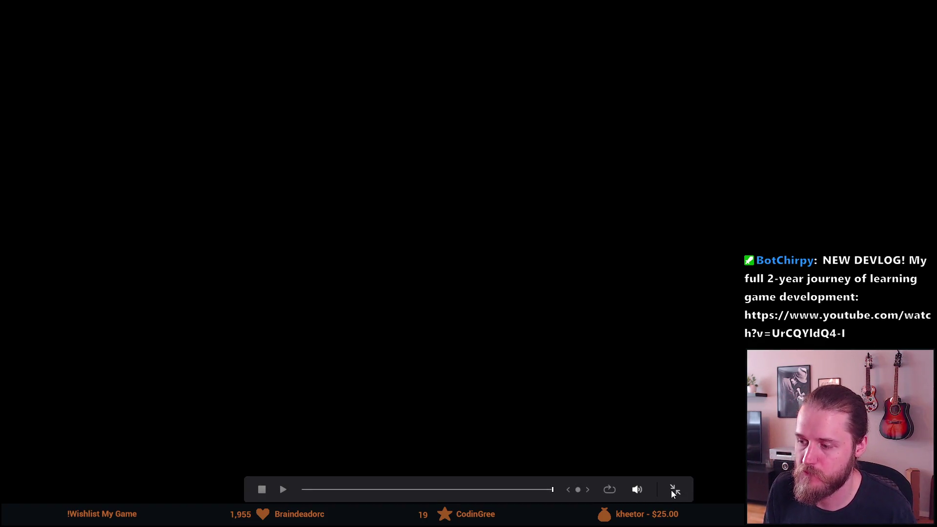
left_click(281, 490)
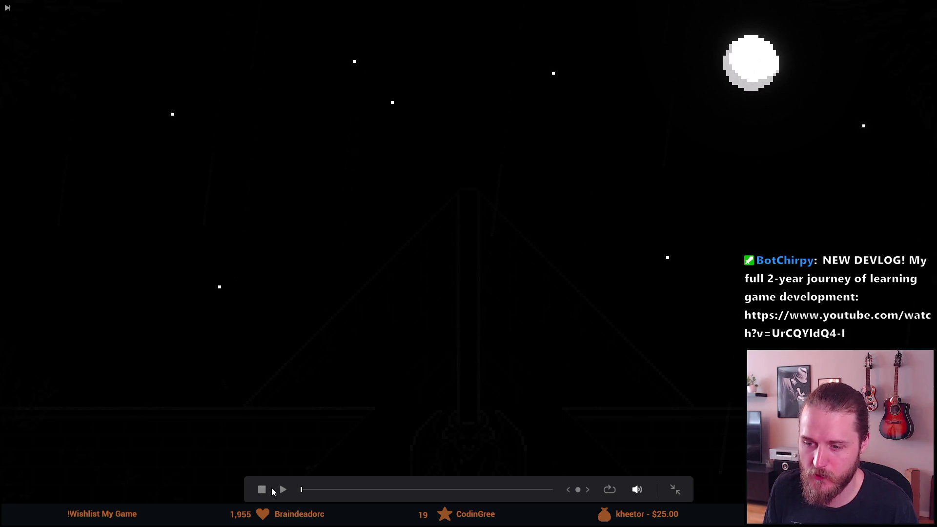
left_click(285, 489)
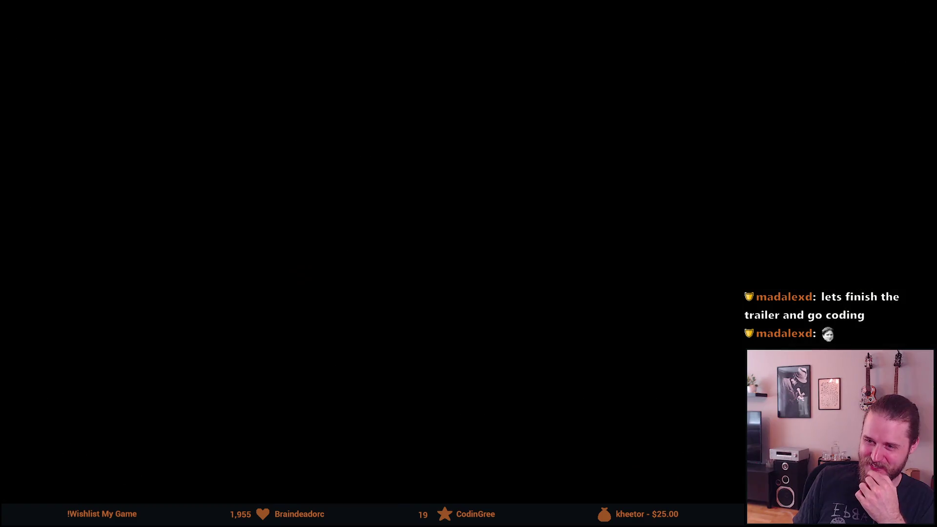
mouse_move(371, 188)
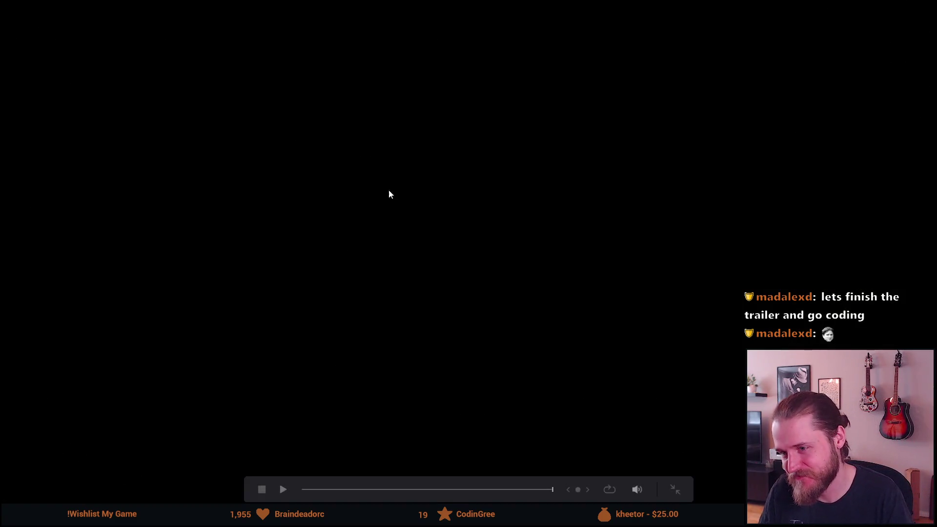
left_click(673, 490)
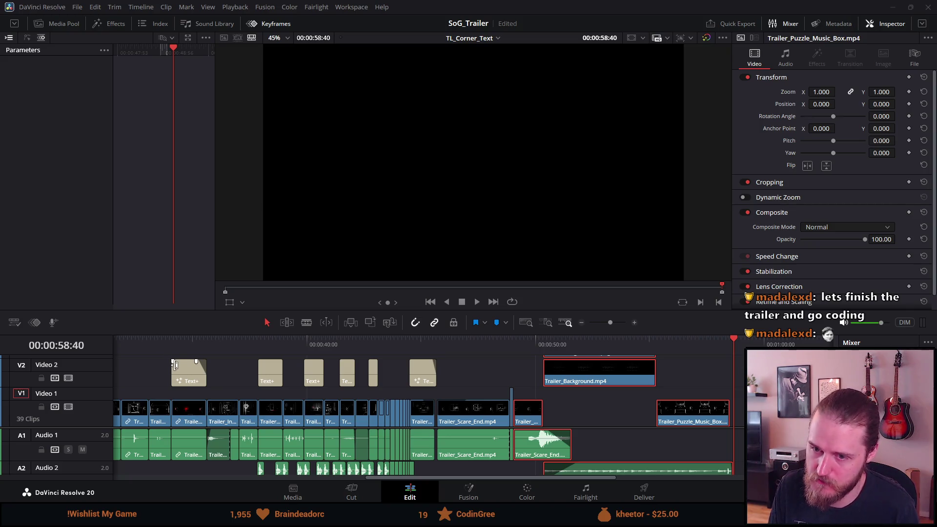
Park the playhead on the 'Investigate the manor' title at 16:14, then restore the enlarged viewer
scroll(173, 365, "down", 3)
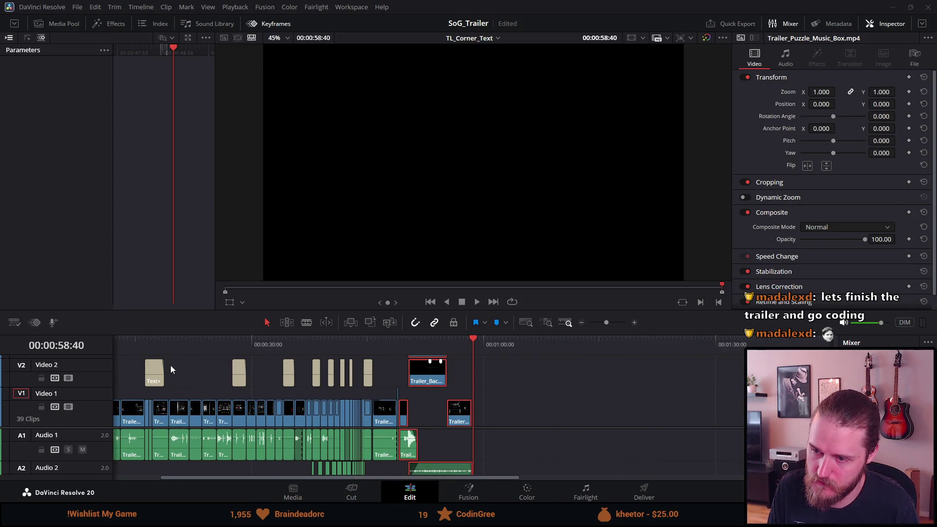
left_click_drag(196, 334, 196, 229)
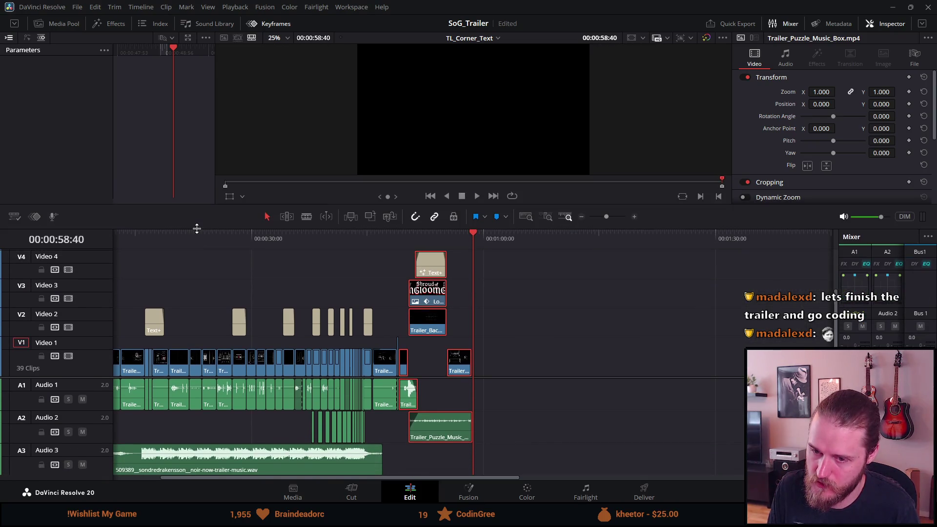
left_click(158, 241)
left_click(145, 235)
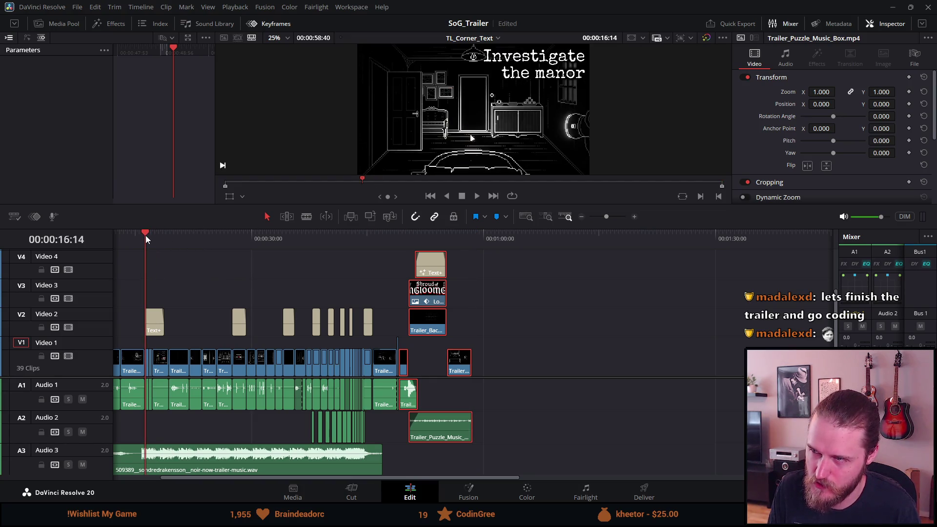
left_click_drag(272, 227, 275, 278)
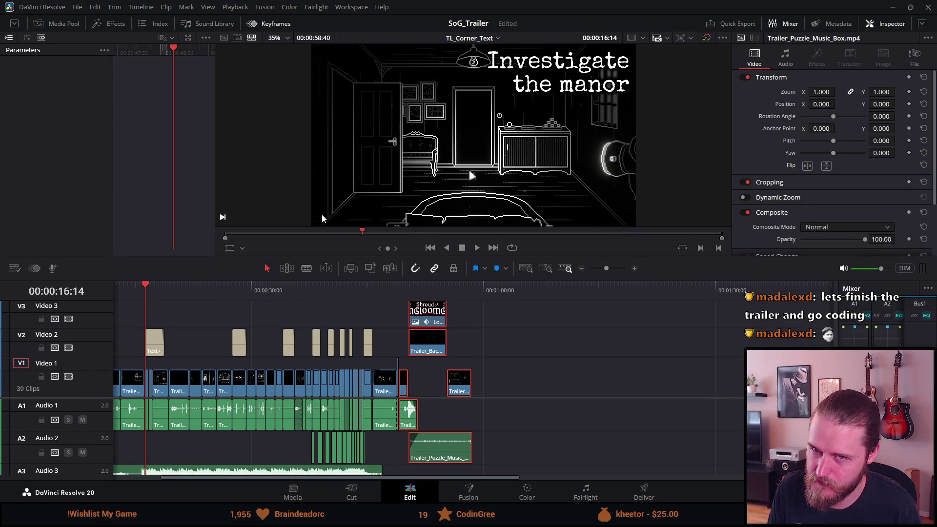
Play the trailer from the start, then return to the opening manor-door shot near 4 seconds
key("space")
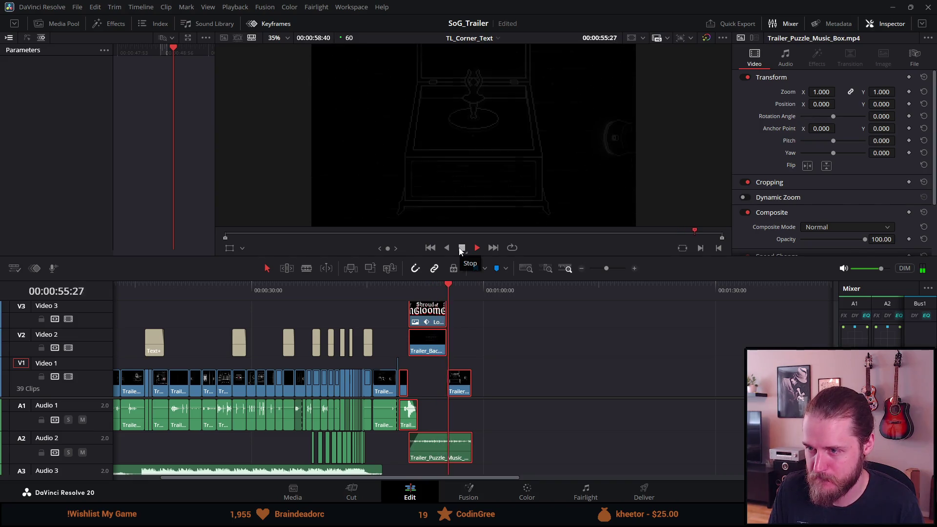
left_click(460, 249)
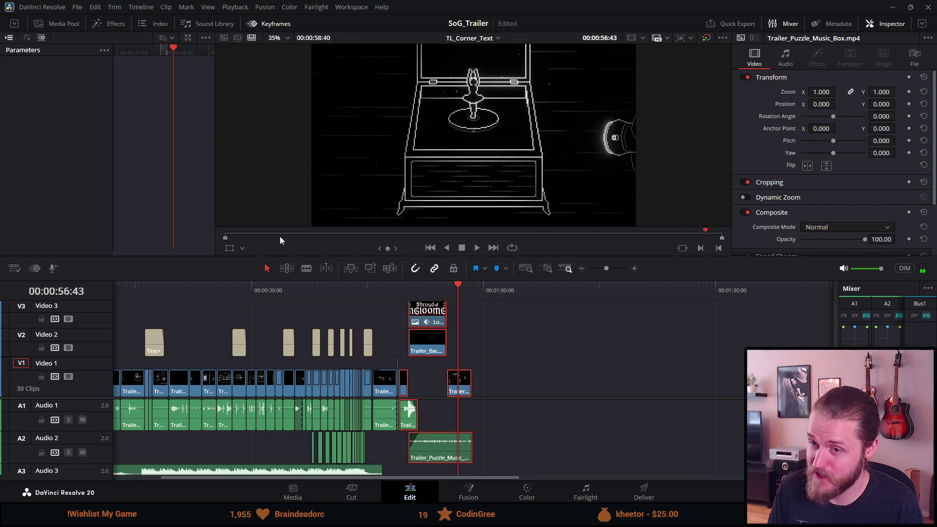
key("Home")
left_click(480, 251)
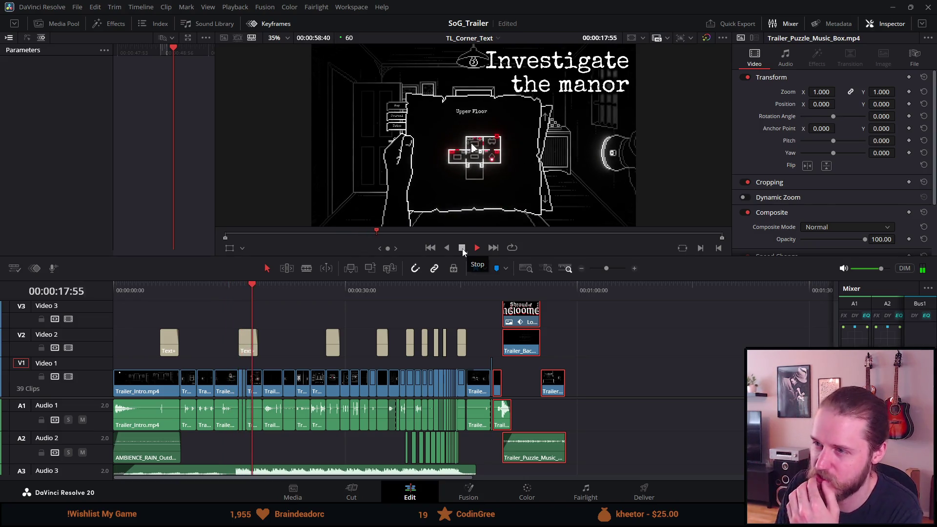
left_click(462, 248)
left_click_drag(147, 300, 152, 303)
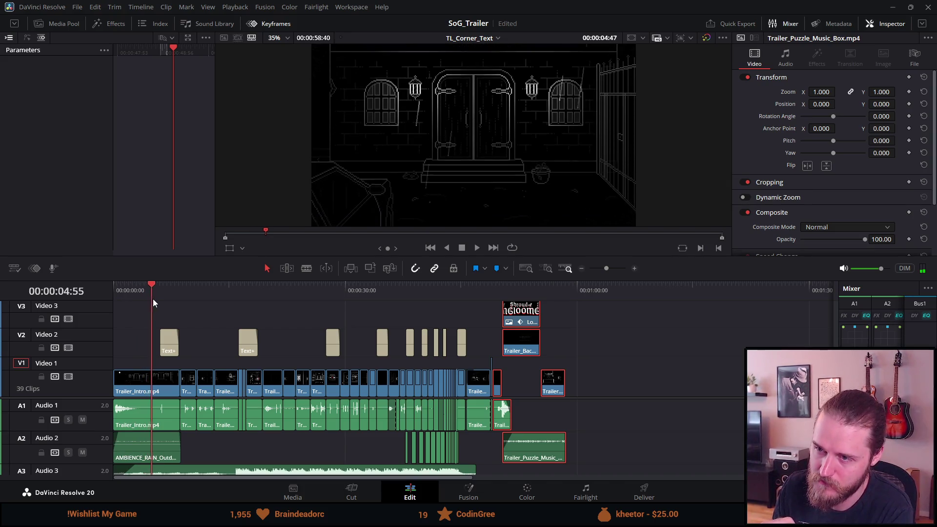
Step through the 'Venture into the dark' title, then play through BEWARE, YOU, ARE to 45 seconds
key("Down")
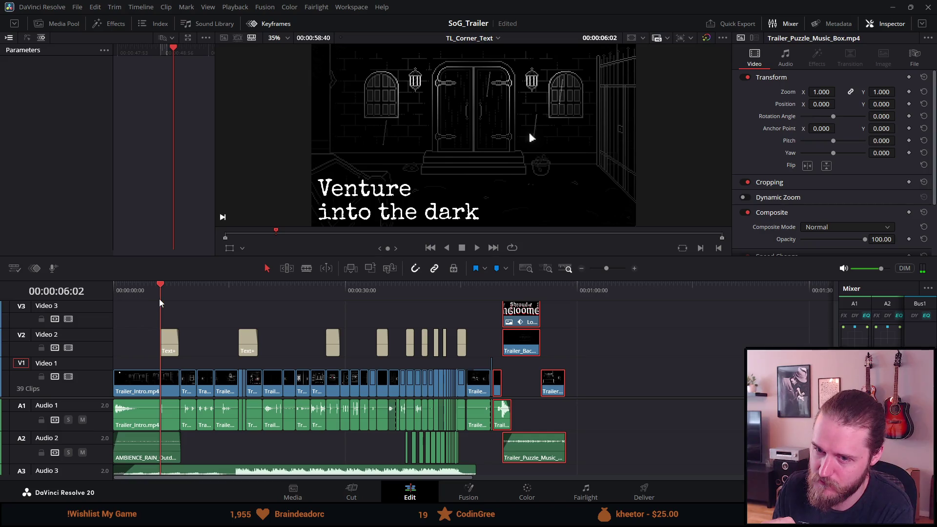
right_click(166, 300)
left_click(158, 292)
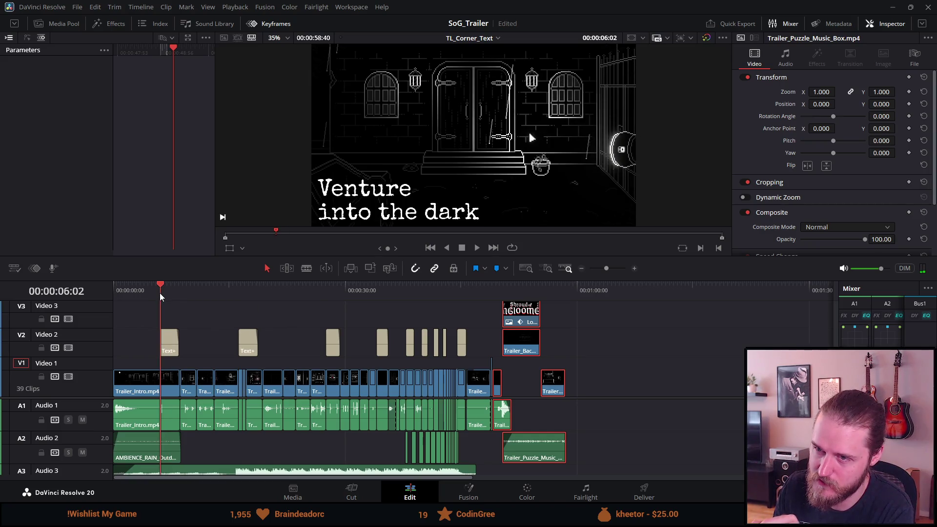
mouse_move(163, 294)
left_mouse_down()
mouse_move(179, 297)
mouse_move(143, 297)
mouse_move(182, 299)
mouse_move(114, 290)
left_mouse_up()
left_click(477, 248)
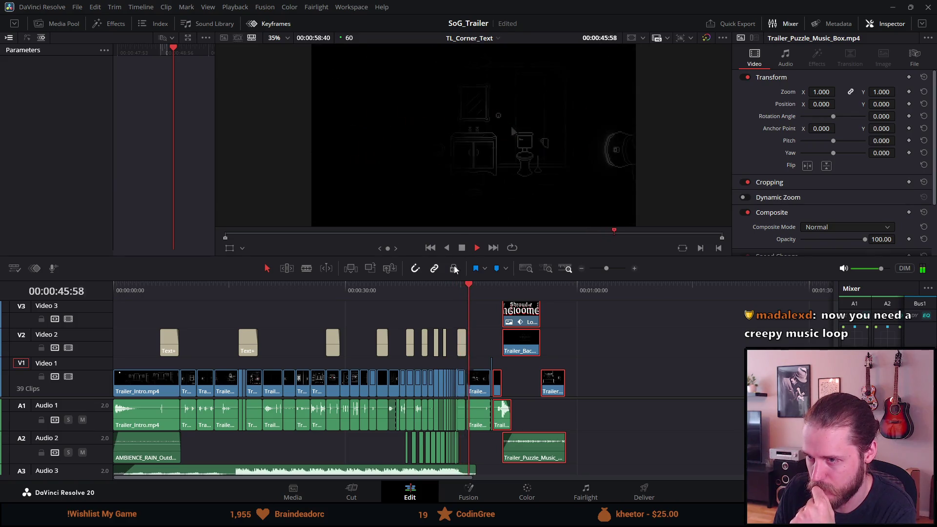
Replay the ALONE title section from 44:01, then make the timeline taller to show the top tracks
left_click(453, 289)
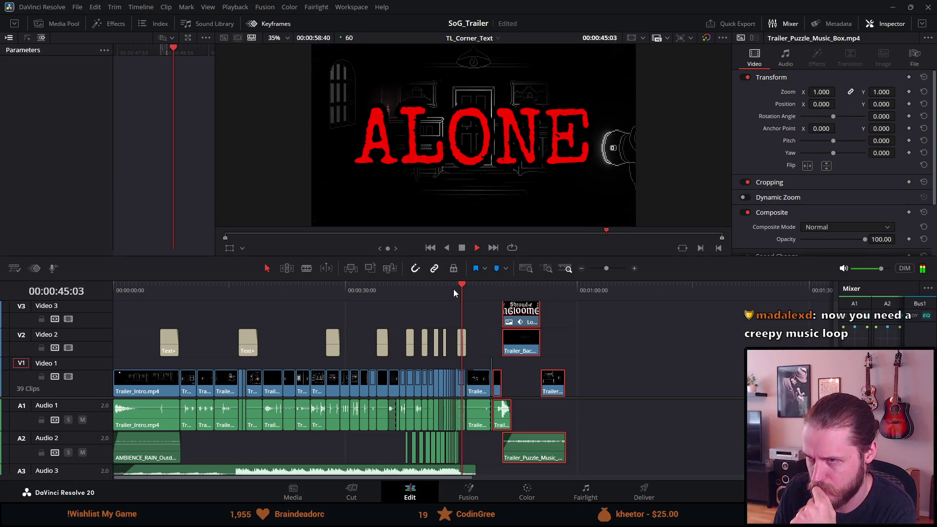
left_click(453, 289)
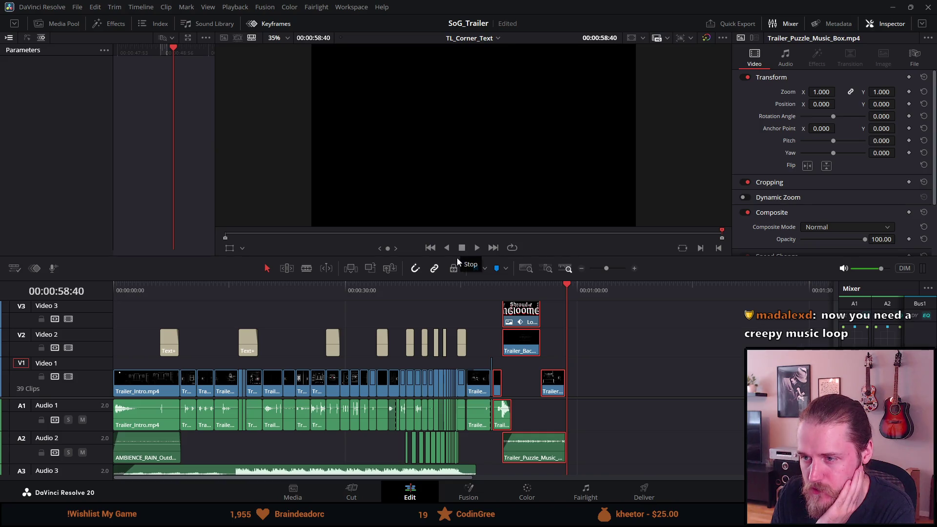
left_click_drag(457, 255, 456, 205)
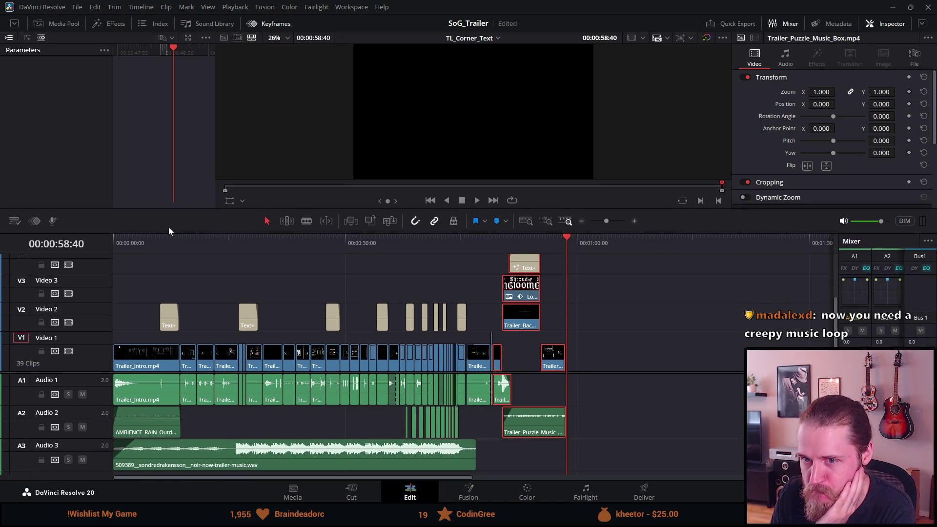